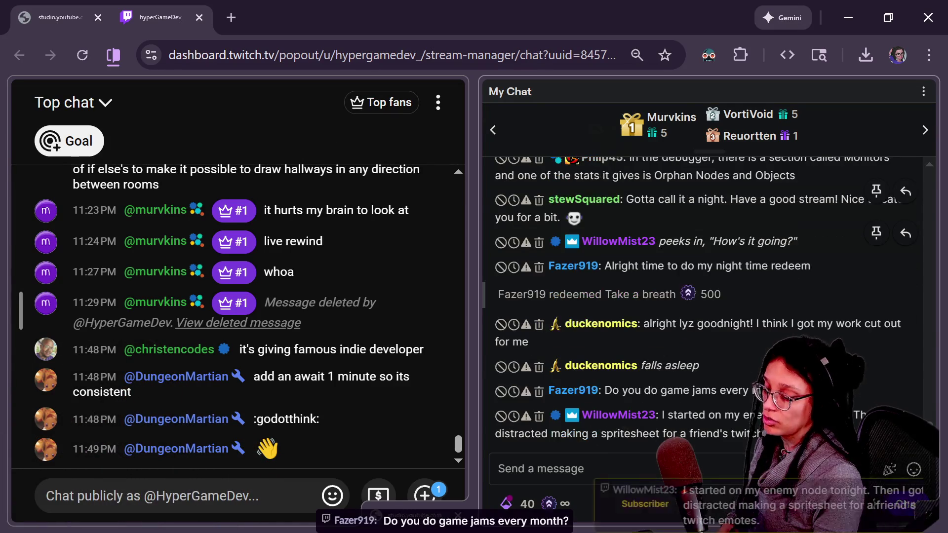
# Scroll back through older Twitch chat messages, briefly highlighting the one about Orphan Nodes, then return to live chat
pyautogui.scroll(2, 646, 251)
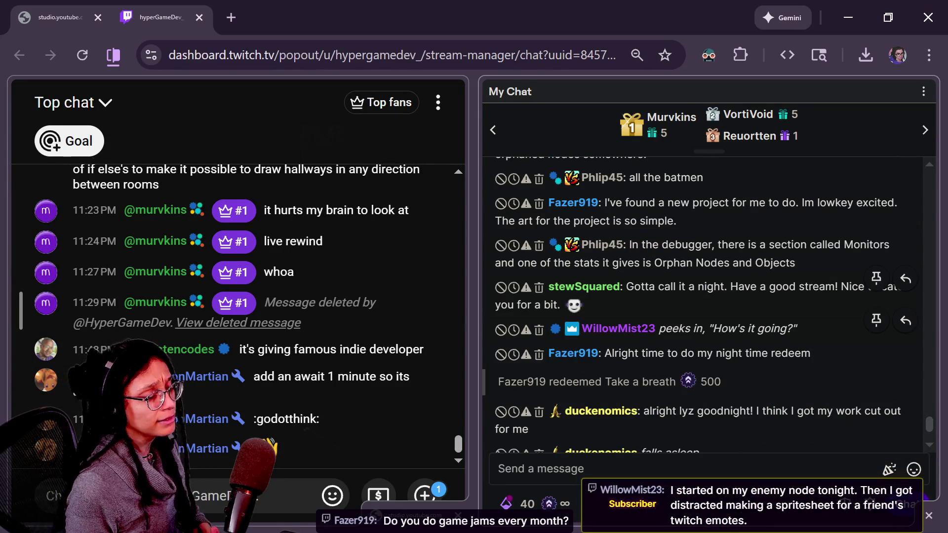
pyautogui.moveTo(620, 246); pyautogui.dragTo(794, 274)
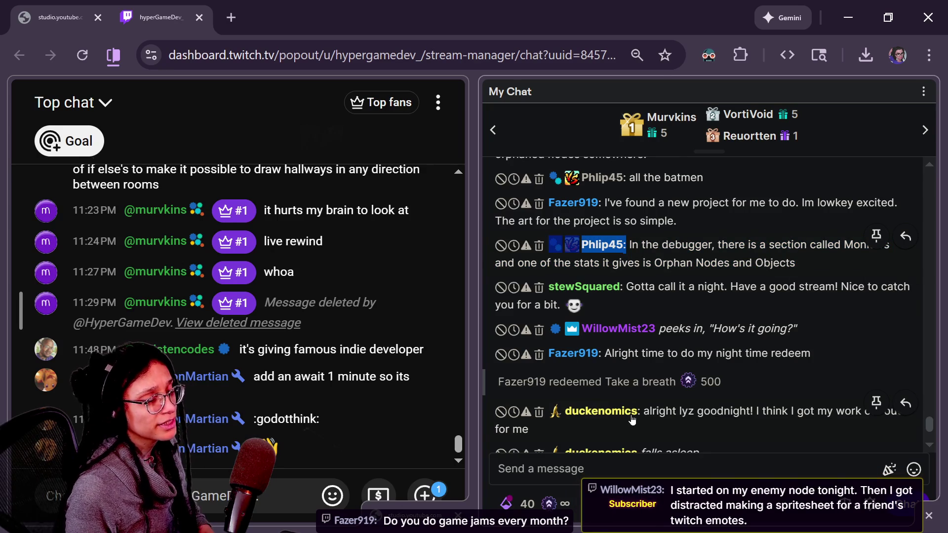
pyautogui.click(677, 194)
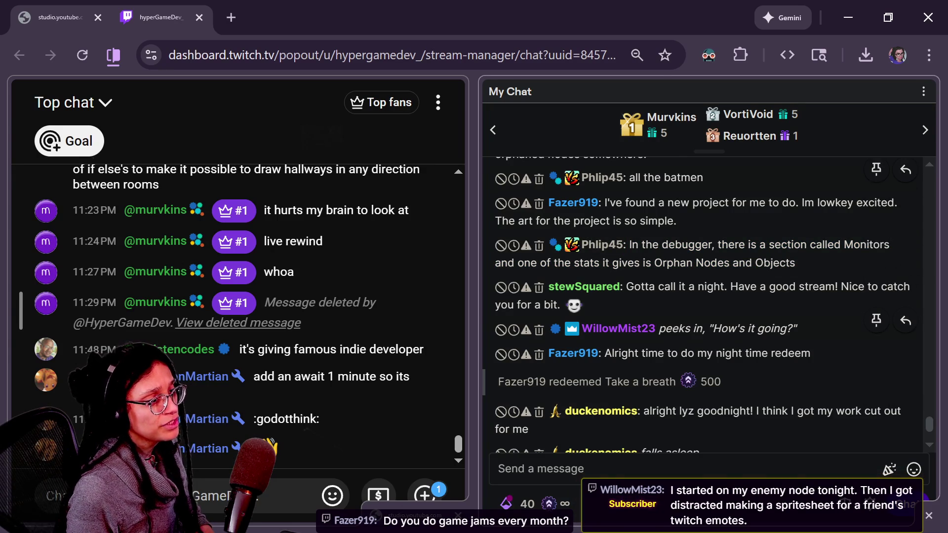
pyautogui.scroll(2, 702, 321)
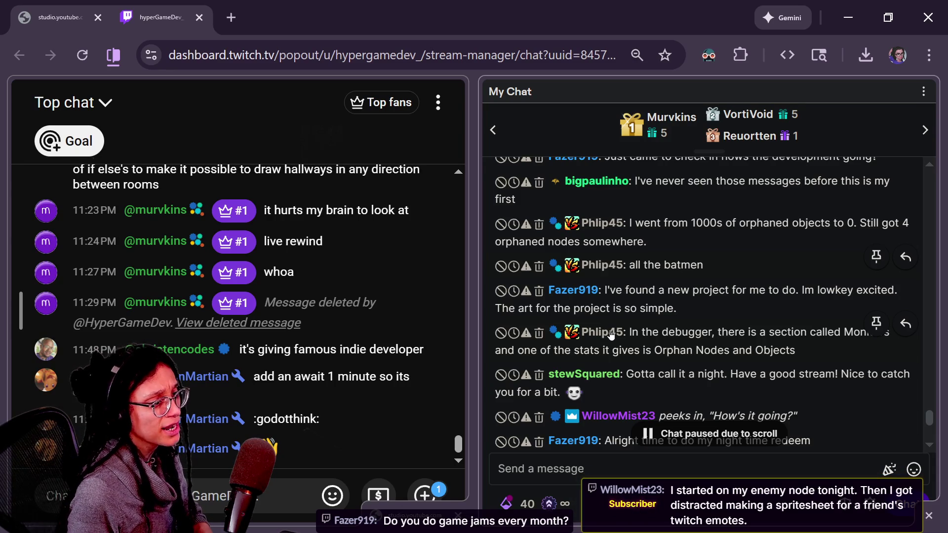
pyautogui.scroll(2, 611, 335)
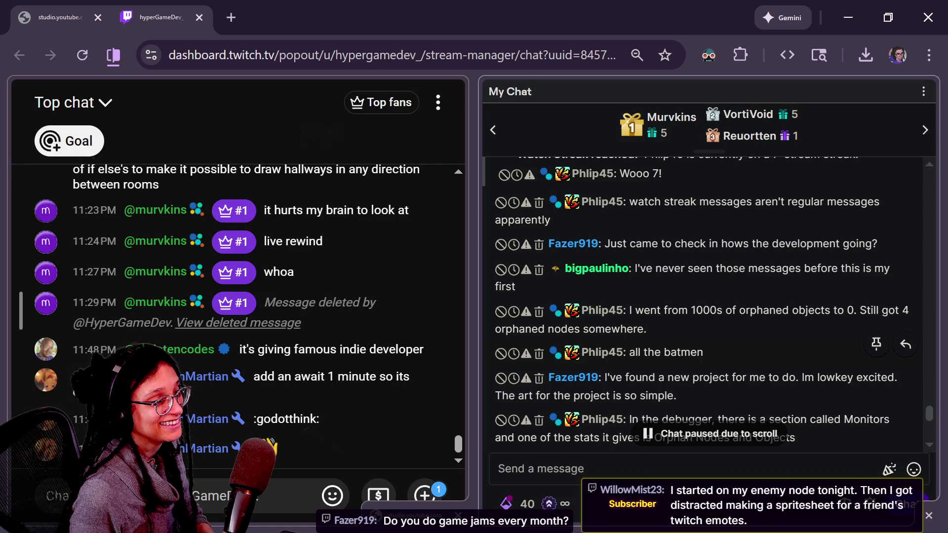
pyautogui.scroll(-5, 672, 350)
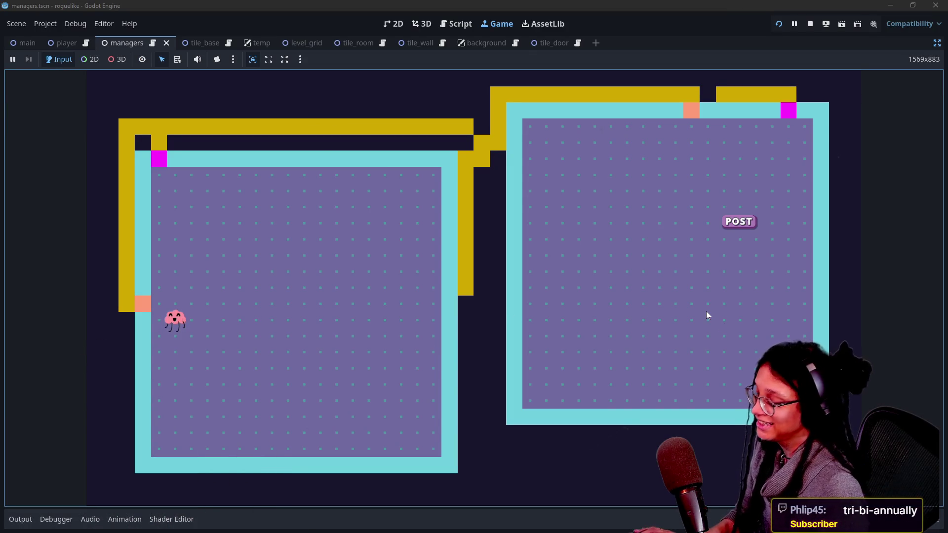
# Regenerate the level with R and scroll up the Output log through path-generation and unit-test messages
pyautogui.press('r')
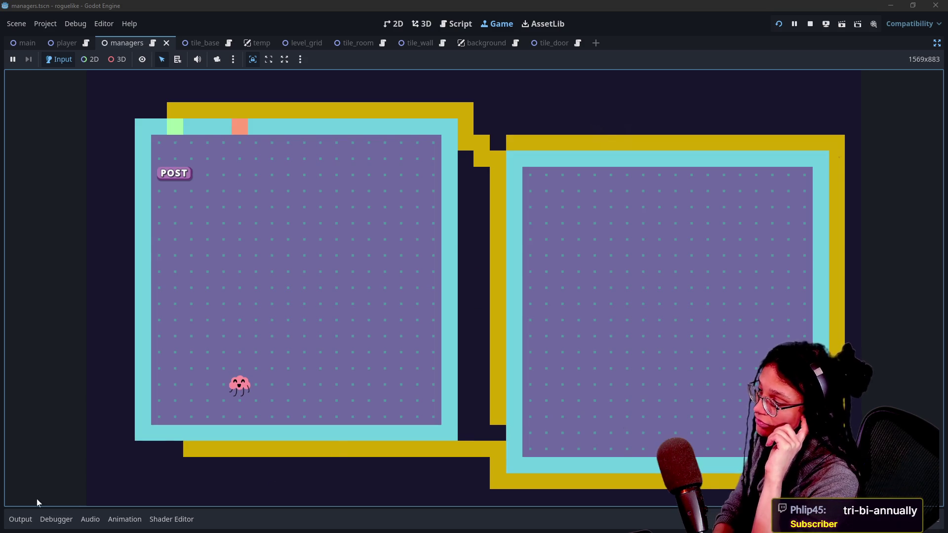
pyautogui.click(29, 512)
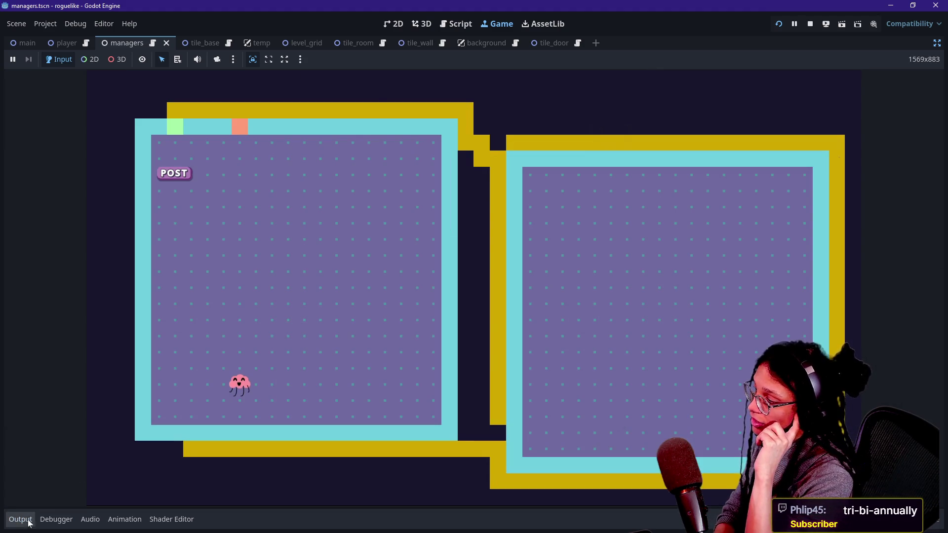
pyautogui.scroll(10, 215, 421)
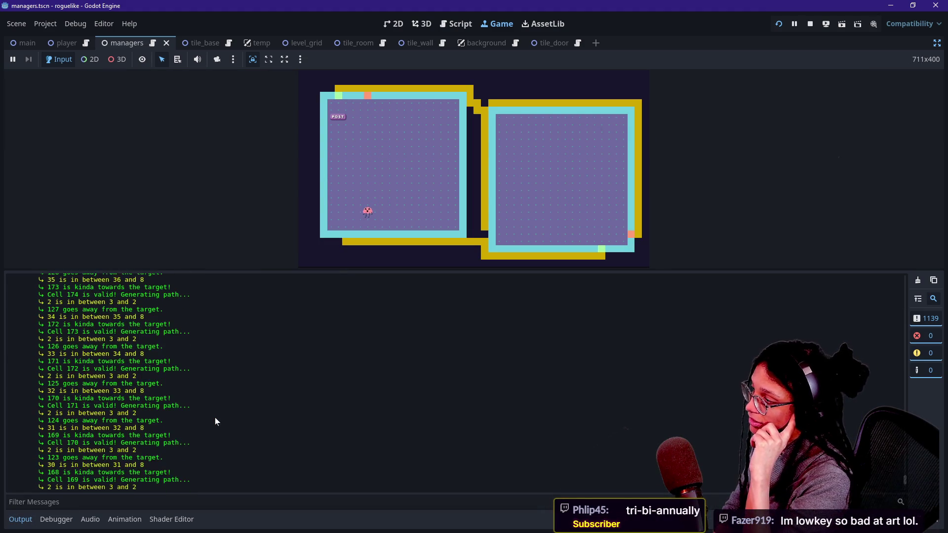
pyautogui.scroll(20, 216, 421)
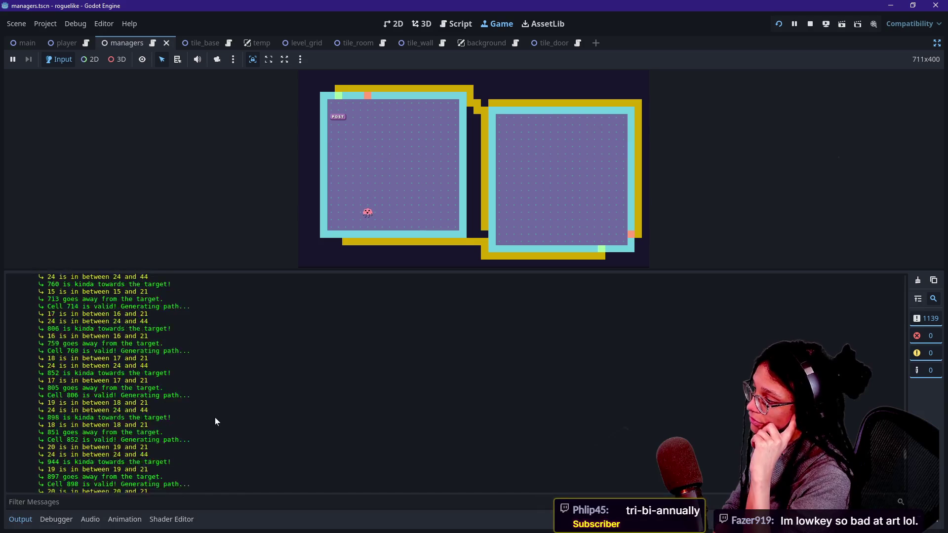
pyautogui.scroll(20, 216, 421)
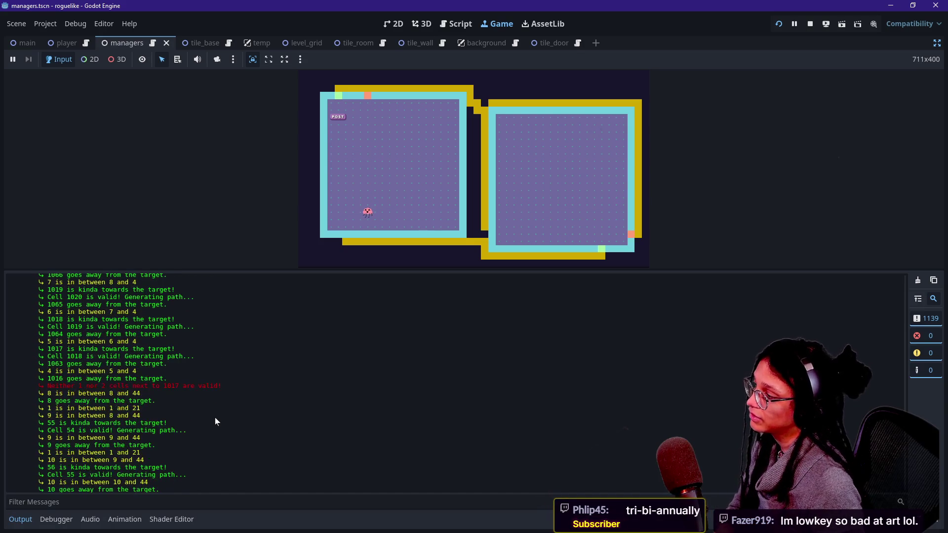
pyautogui.scroll(5, 216, 420)
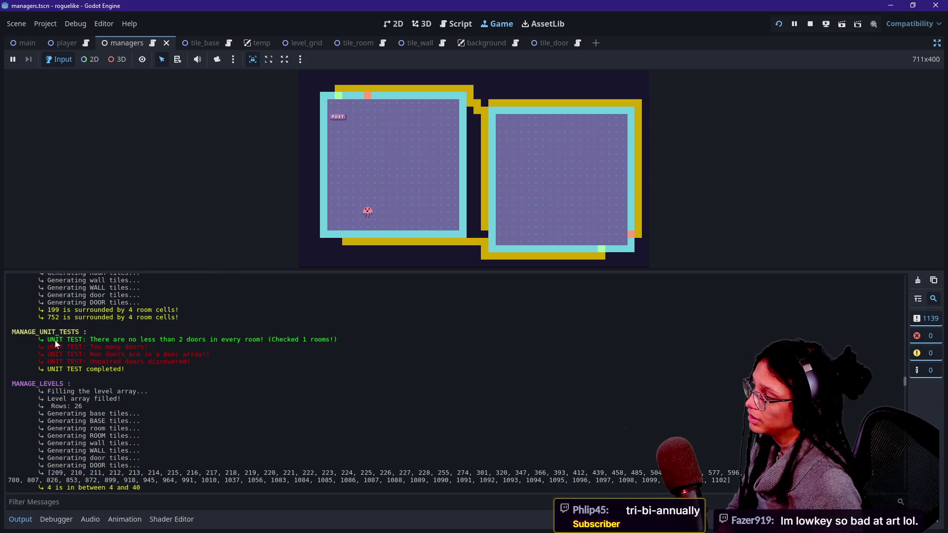
pyautogui.scroll(10, 197, 365)
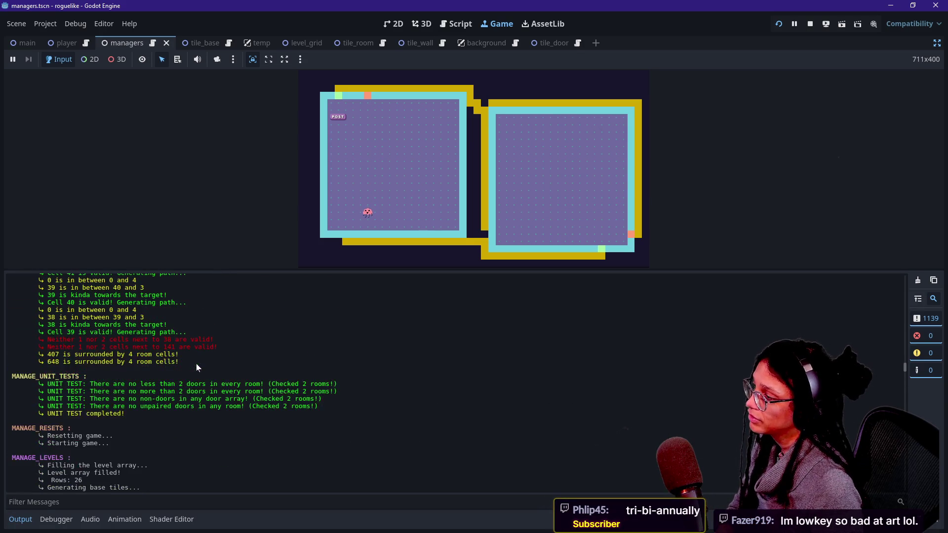
pyautogui.scroll(15, 85, 354)
pyautogui.scroll(15, 84, 353)
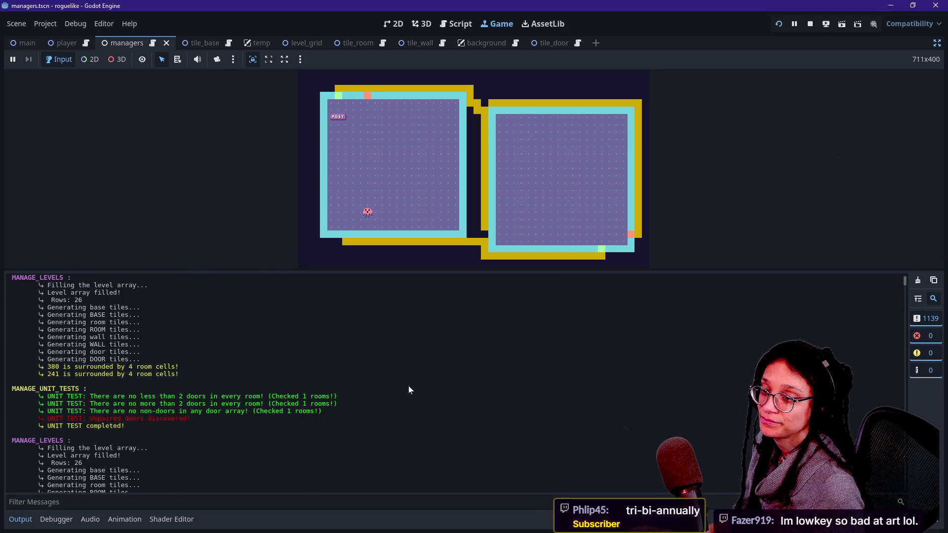
pyautogui.hotkey('alt', 'Tab')
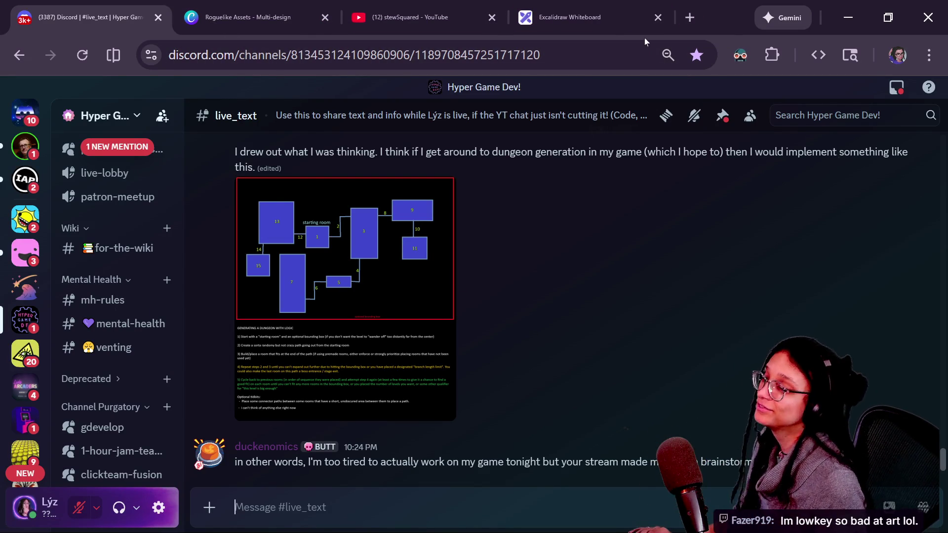
# In a new tab, load the online Breathing Timer site from the 'breathin' suggestion
pyautogui.click(689, 17)
pyautogui.write('breathin')
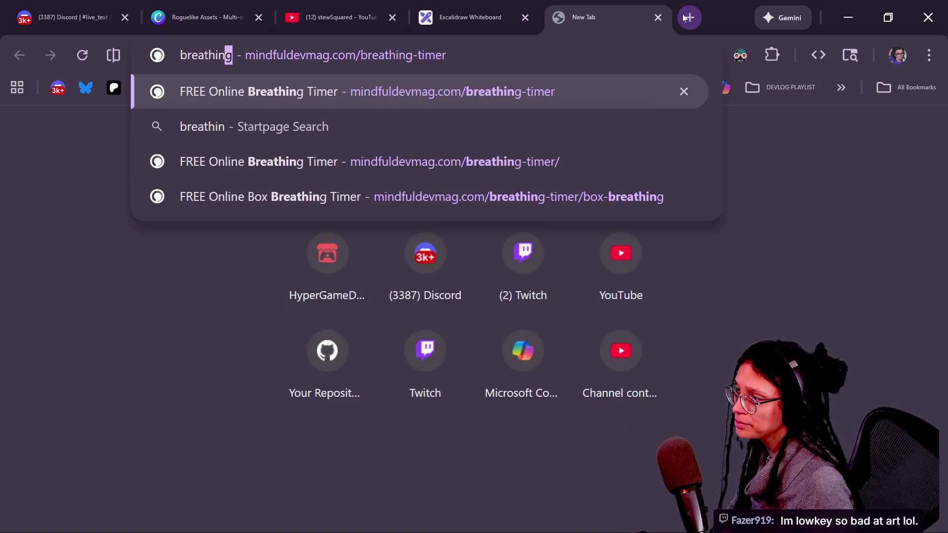
pyautogui.press('Down')
pyautogui.press('Up')
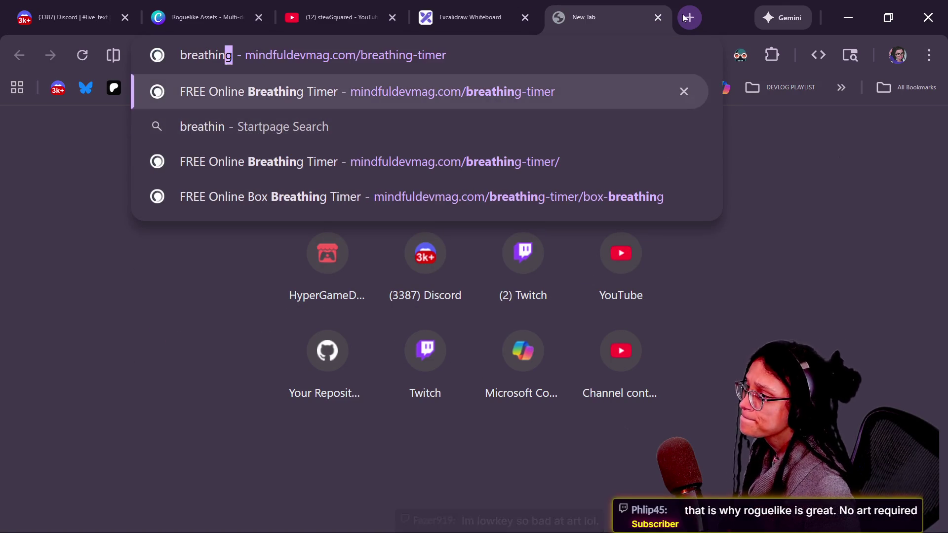
pyautogui.press('Return')
# Open the '4 7 8 breathing timer' page and copy its address
pyautogui.scroll(-2, 603, 286)
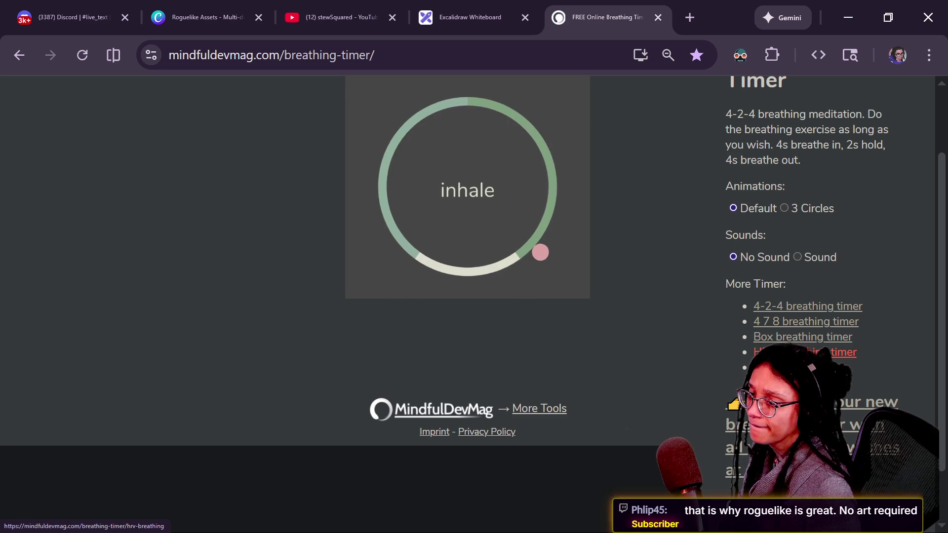
pyautogui.click(775, 320)
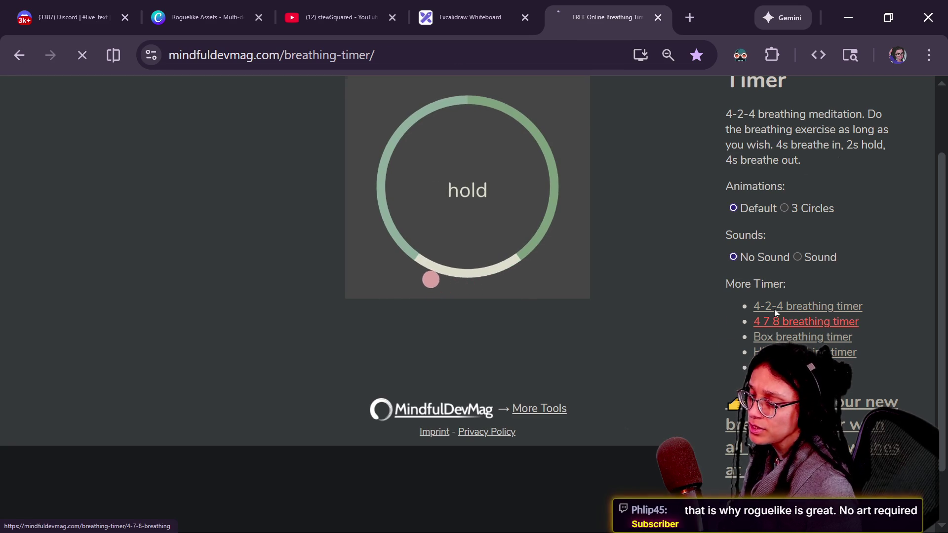
pyautogui.click(514, 57)
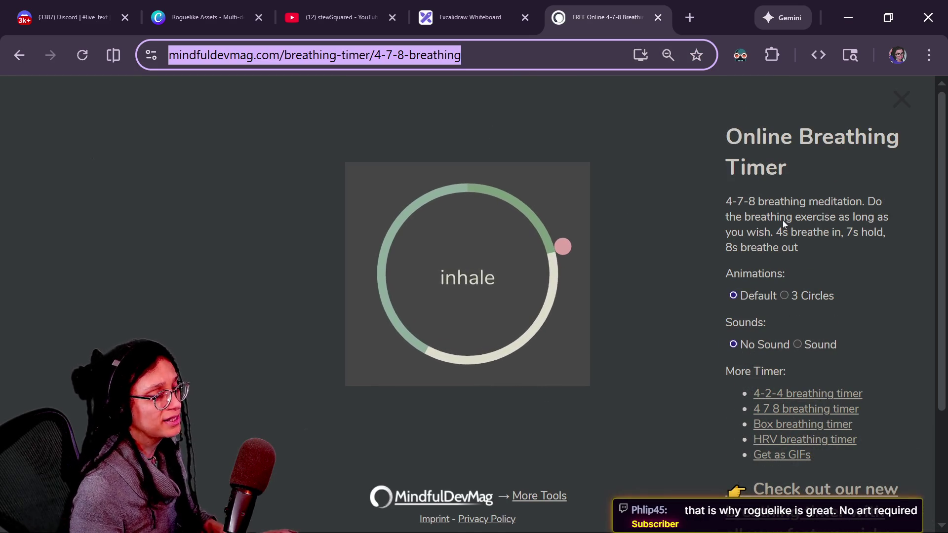
pyautogui.hotkey('alt', 'Tab')
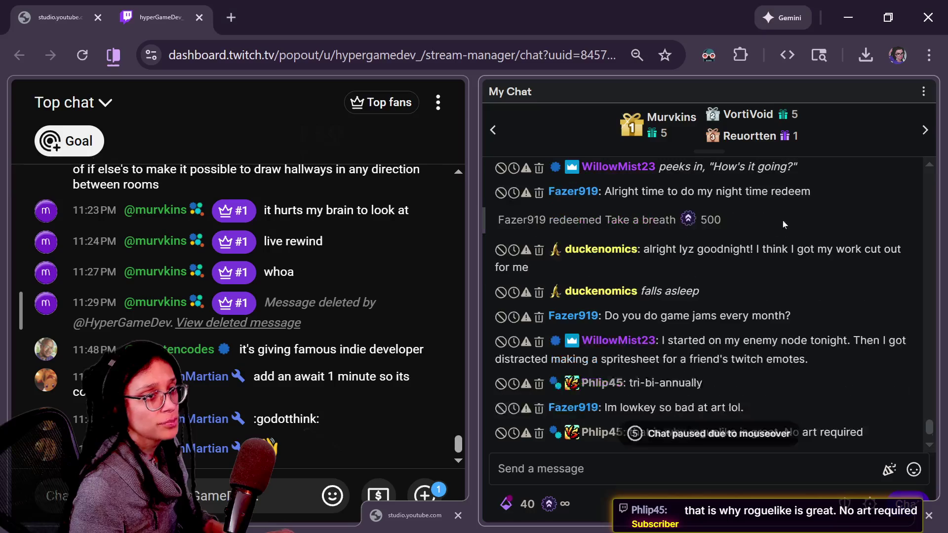
# Paste the 4-7-8 breathing timer link into the YouTube and Twitch chats and send it
pyautogui.click(295, 510)
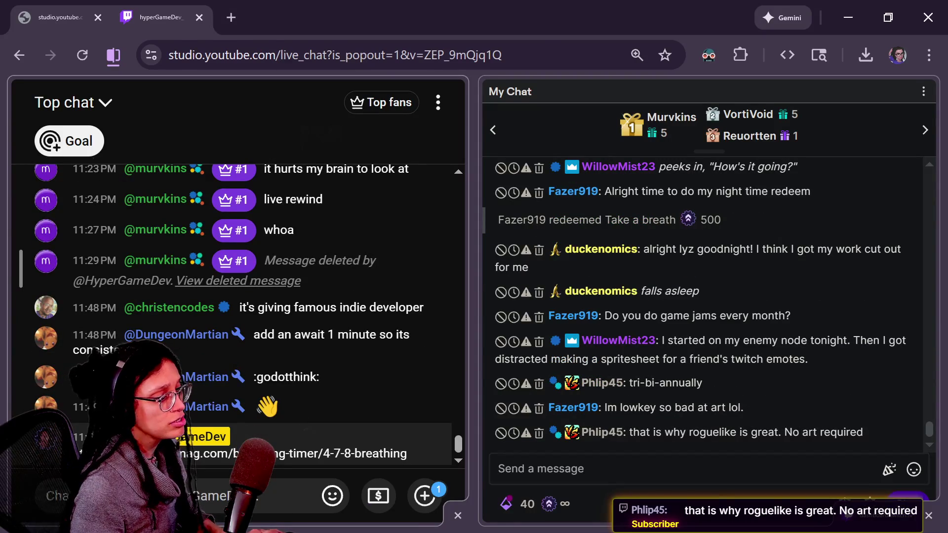
pyautogui.click(516, 469)
pyautogui.write('https://mindfuldevmag.com/breathing-timer/4-7-8-breathing')
pyautogui.press('Return')
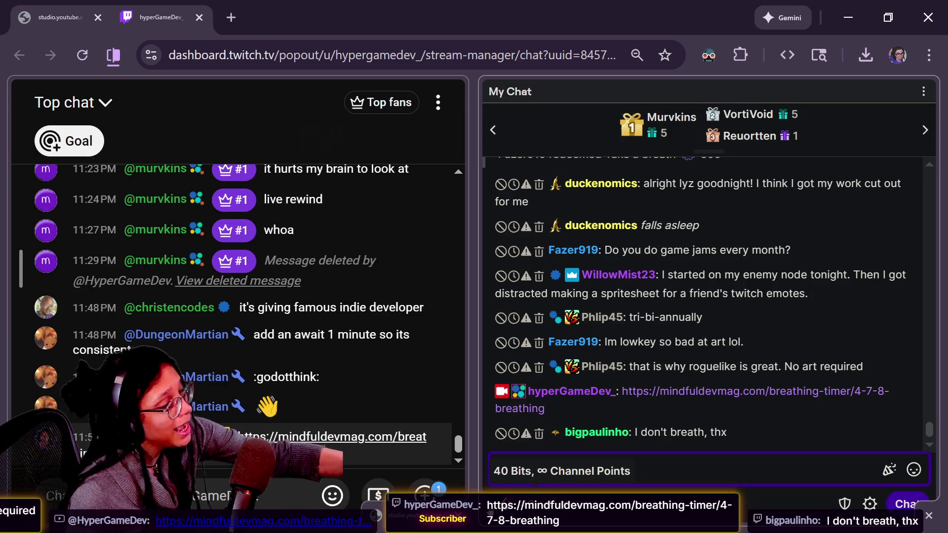
pyautogui.hotkey('alt', 'Tab')
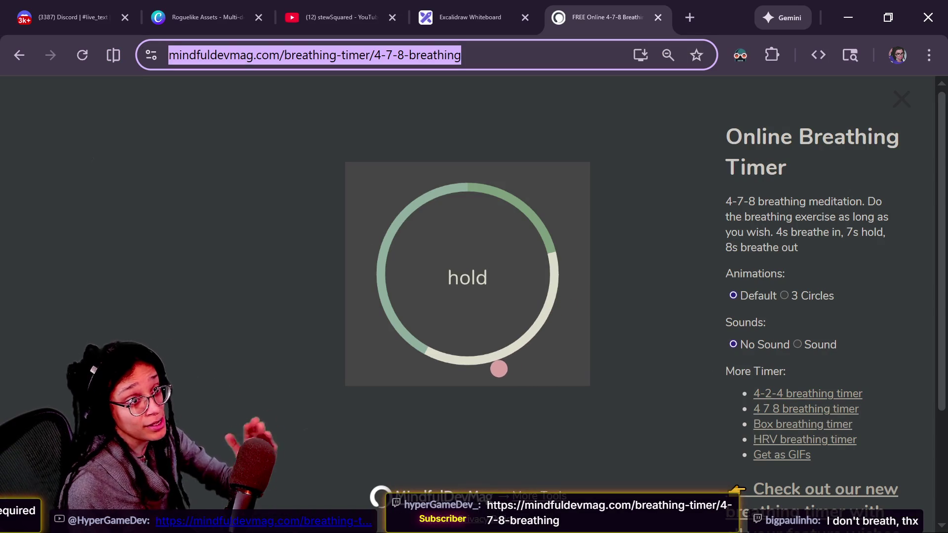
# Zoom the 4-7-8 breathing timer page from 100% to 110%
pyautogui.hotkey('alt', 'Tab')
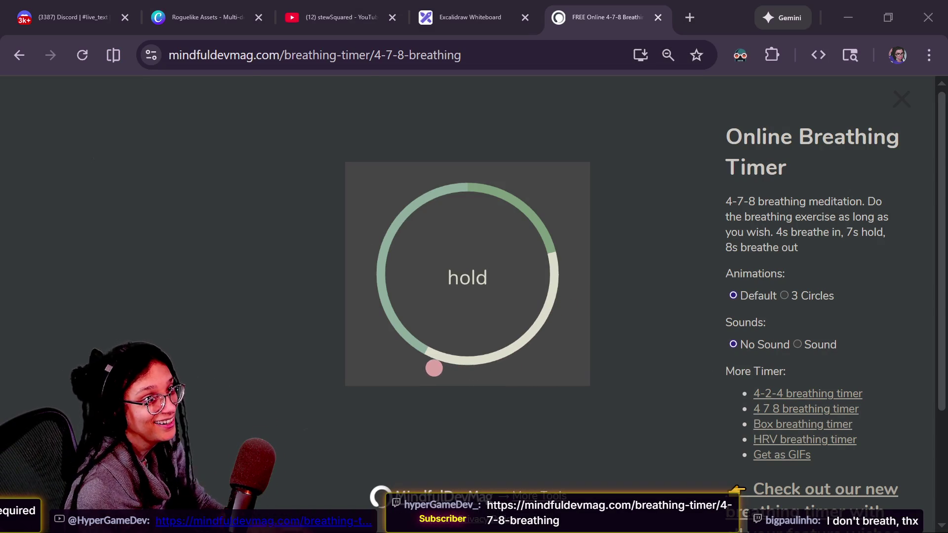
pyautogui.hotkey('alt', 'Tab')
pyautogui.hotkey('ctrl', '+')
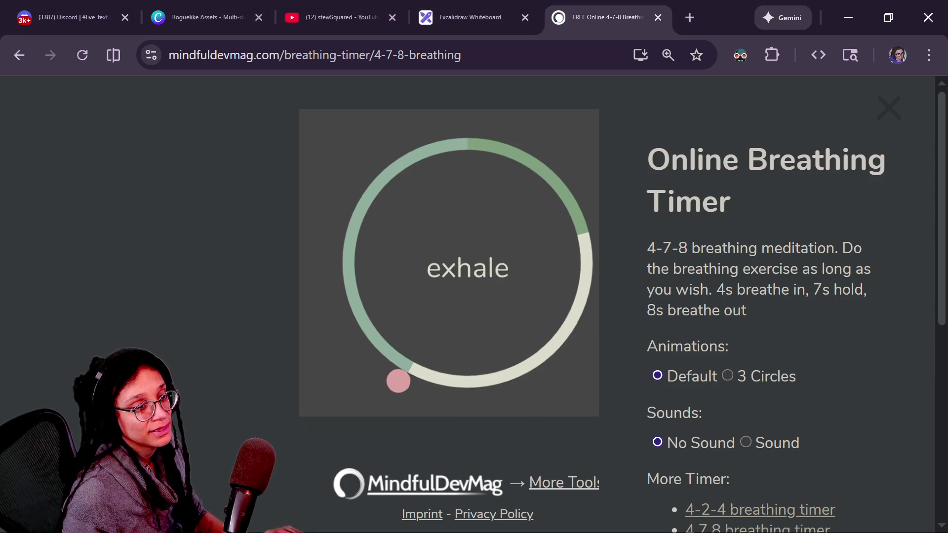
# Close the breathing timer tab and go back to the running Godot game
pyautogui.hotkey('alt', 'Tab')
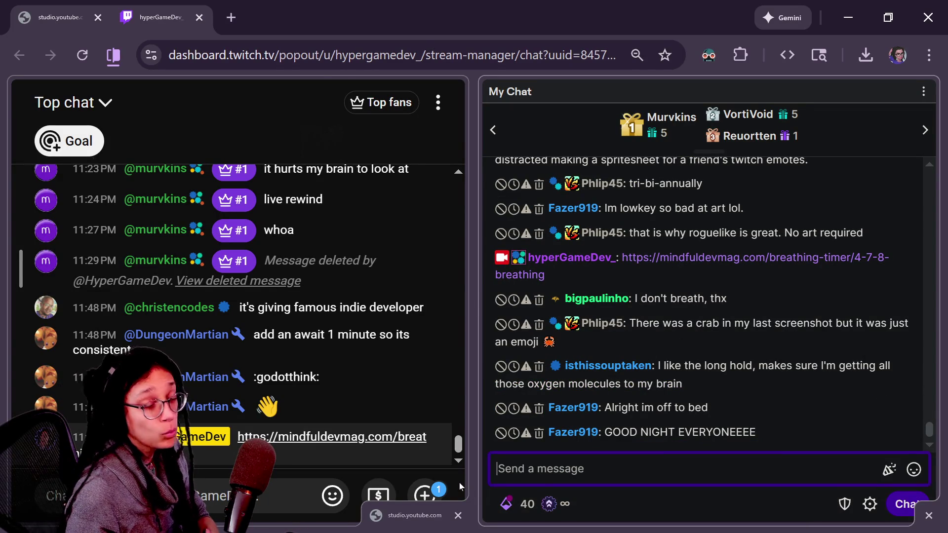
pyautogui.hotkey('alt', 'Tab')
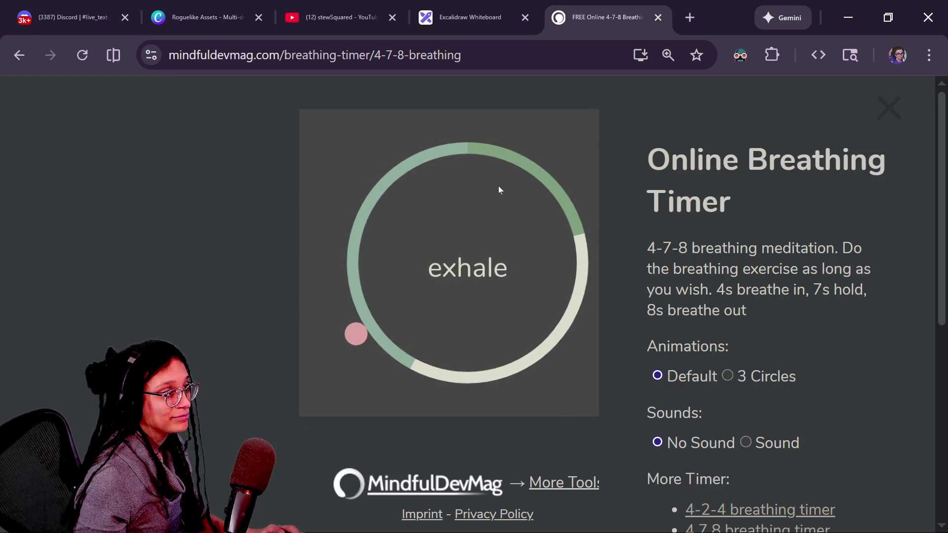
pyautogui.click(658, 17)
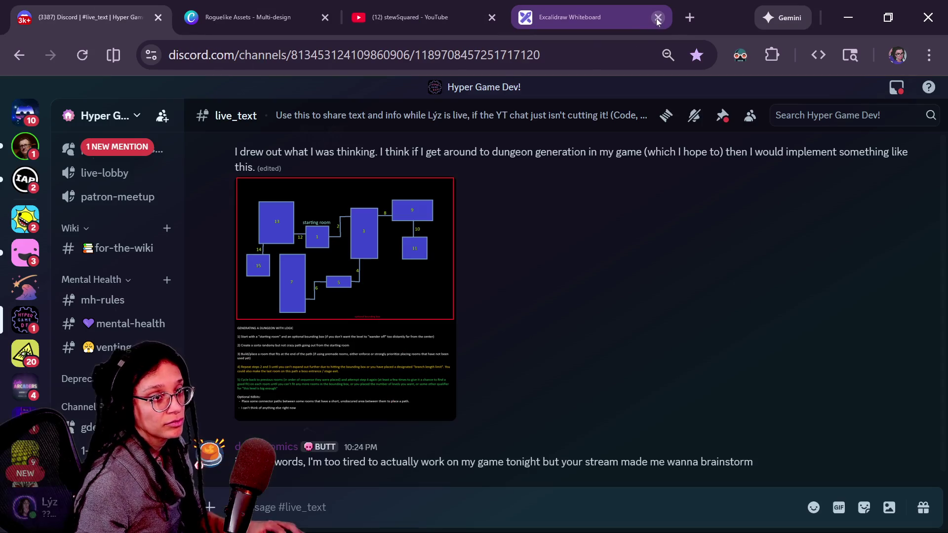
pyautogui.hotkey('alt', 'Tab')
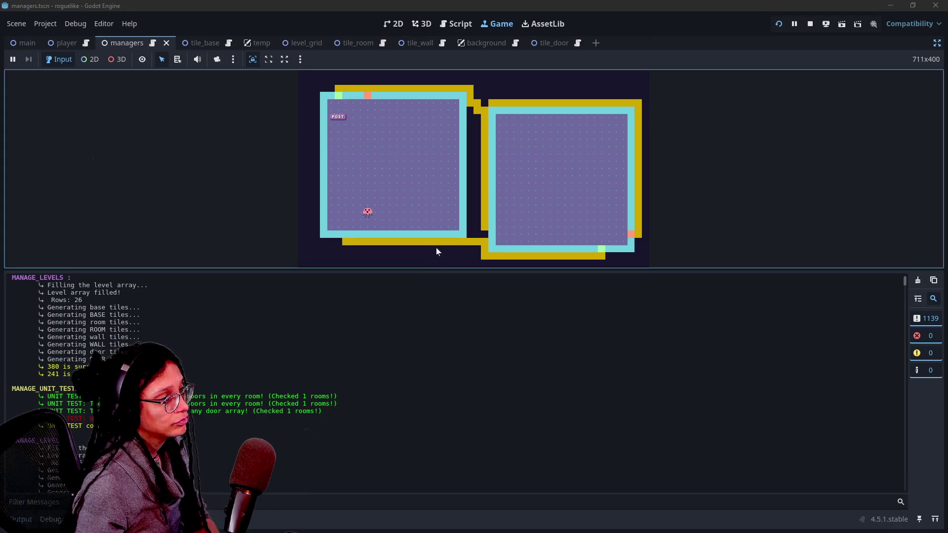
# Drag the Game/Output splitter down so the two joined rooms fill the game view
pyautogui.moveTo(378, 271); pyautogui.dragTo(378, 271)
pyautogui.moveTo(394, 370); pyautogui.dragTo(395, 403)
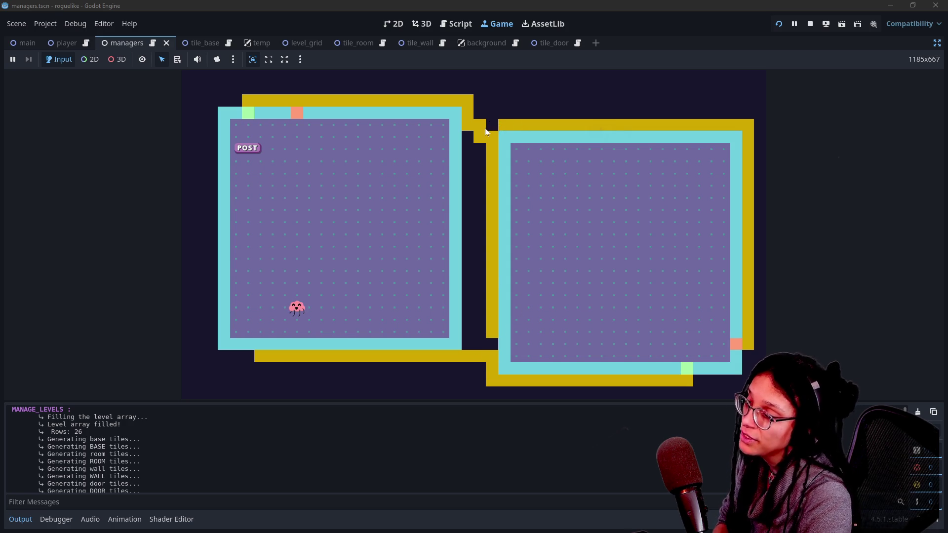
pyautogui.click(532, 137)
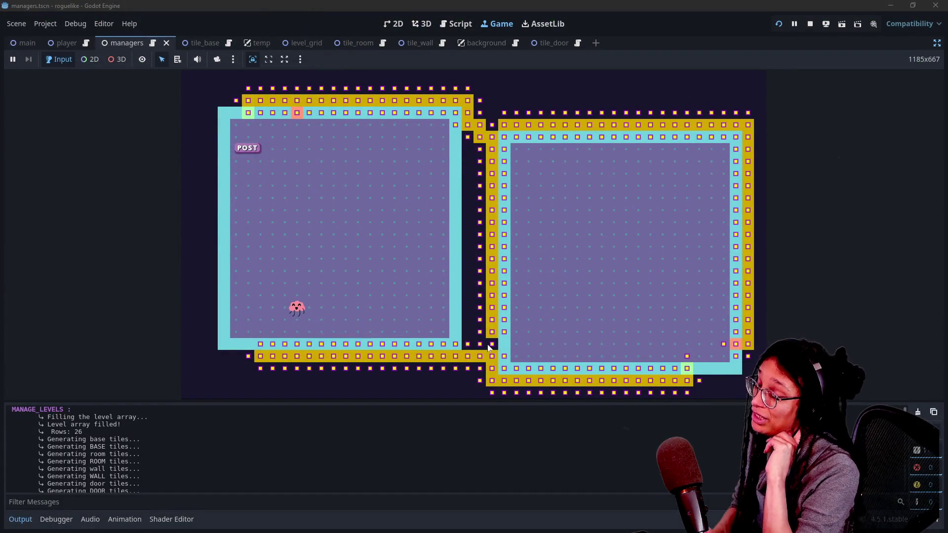
# Regenerate the level with F5 for side-by-side rooms, then start moving the jellyfish upward
pyautogui.click(234, 338)
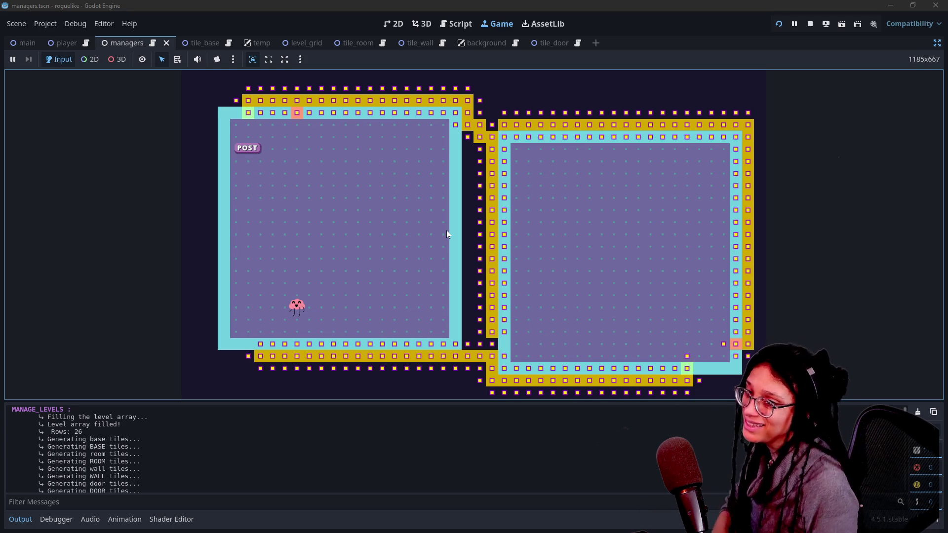
pyautogui.press('F5')
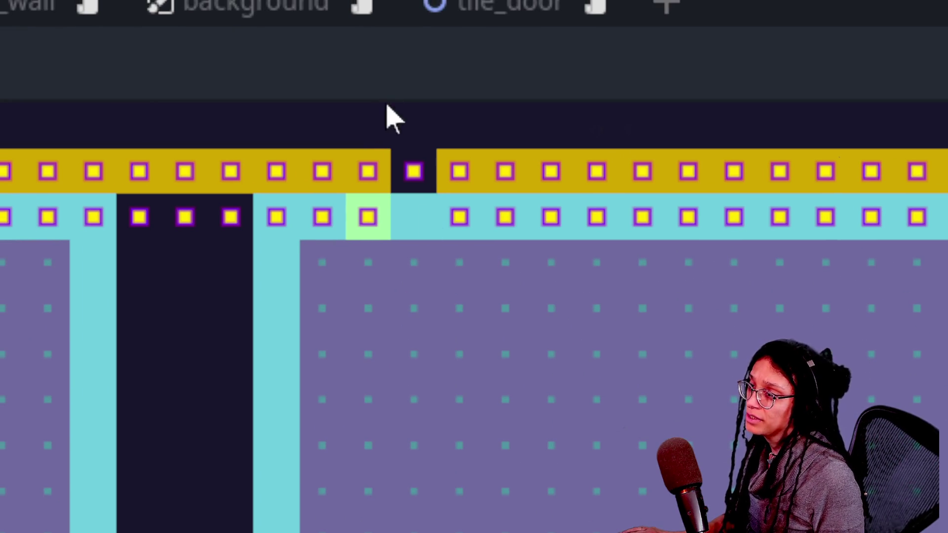
pyautogui.click(443, 184)
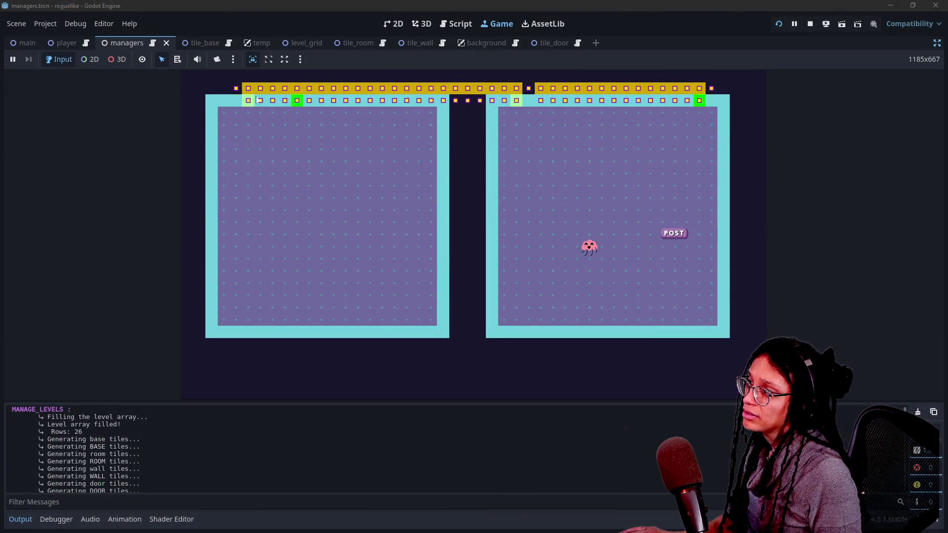
pyautogui.click(406, 106)
pyautogui.press('Up')
# Walk the jellyfish up the right room, onto the top door and left along the hallway
pyautogui.press('Up')
pyautogui.press('Up')
pyautogui.press('Up')
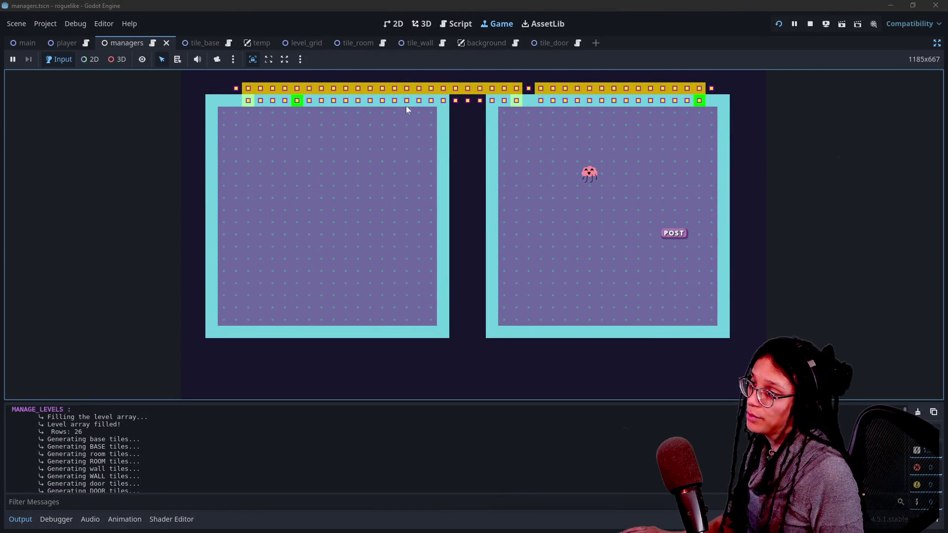
pyautogui.press('Right')
pyautogui.press('Right')
pyautogui.press('Right')
pyautogui.press('Up')
pyautogui.press('Left')
pyautogui.press('Left')
pyautogui.press('Left')
pyautogui.press('Left')
pyautogui.press('Left')
pyautogui.press('Left')
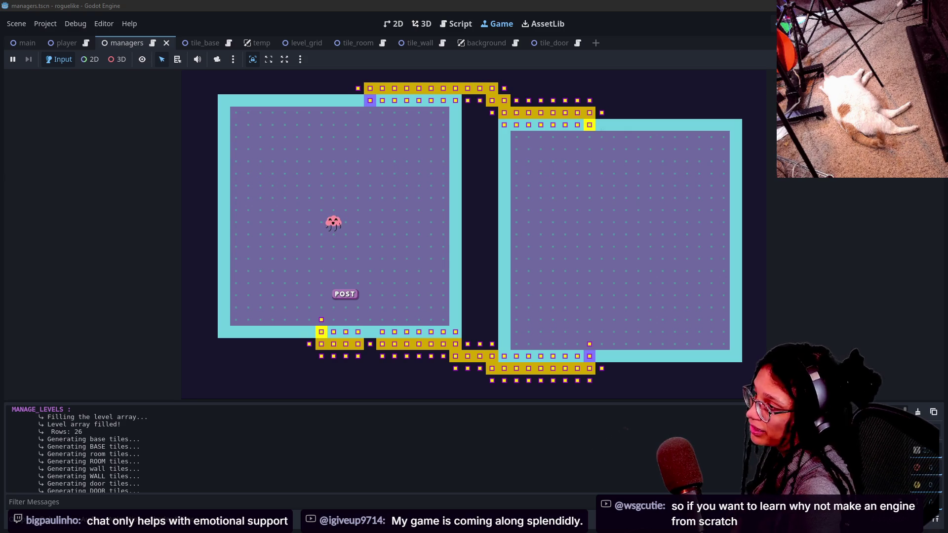
pyautogui.click(698, 332)
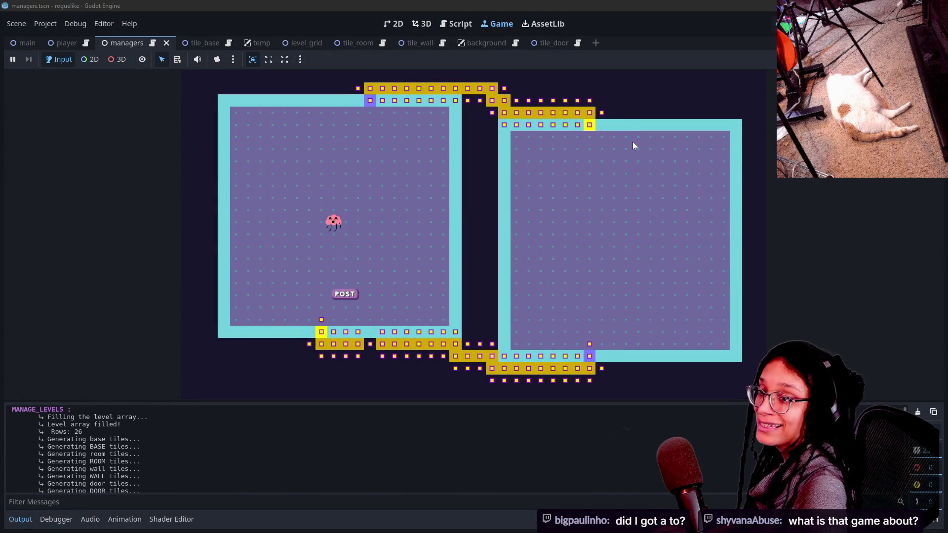
pyautogui.hotkey('alt', 'Tab')
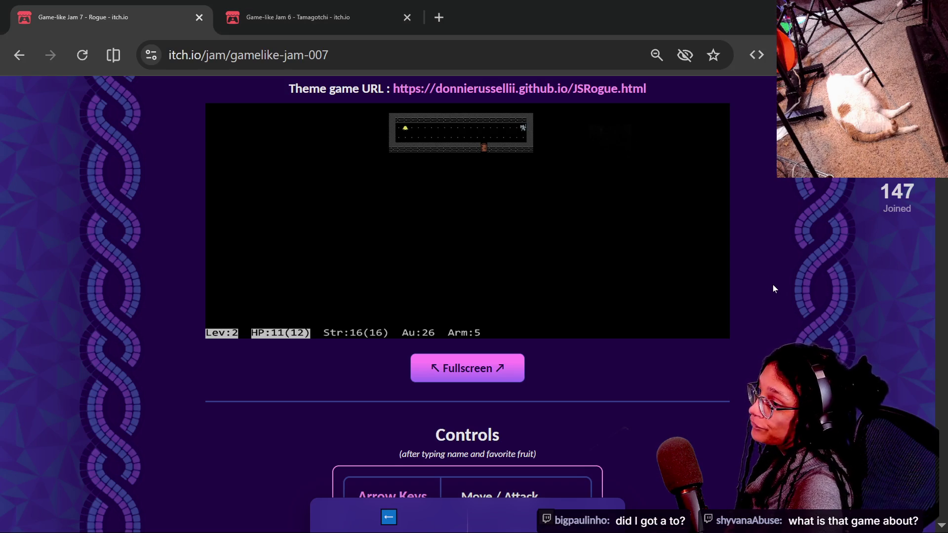
# Reload the Game-like Jam 7 Rogue page and scroll down to the JSRogue demo and back
pyautogui.press('F5')
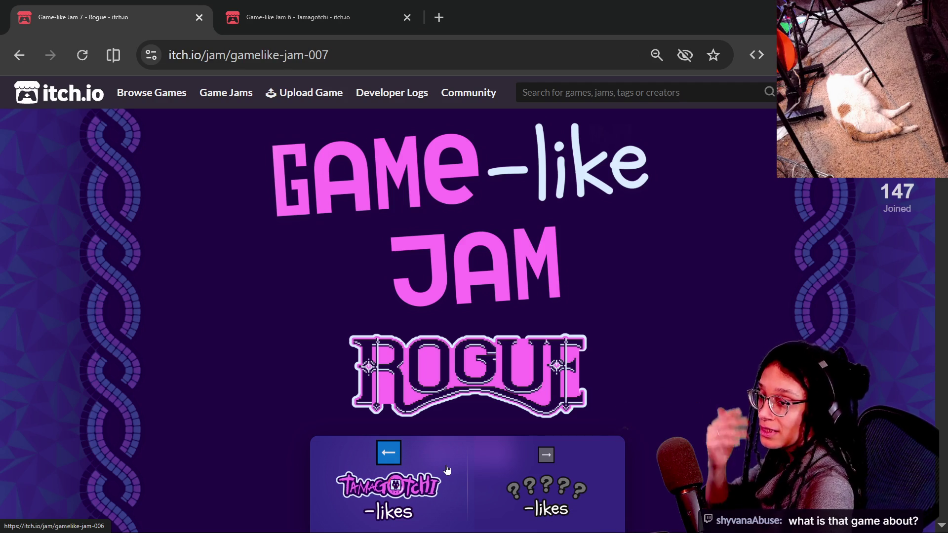
pyautogui.scroll(-10, 749, 331)
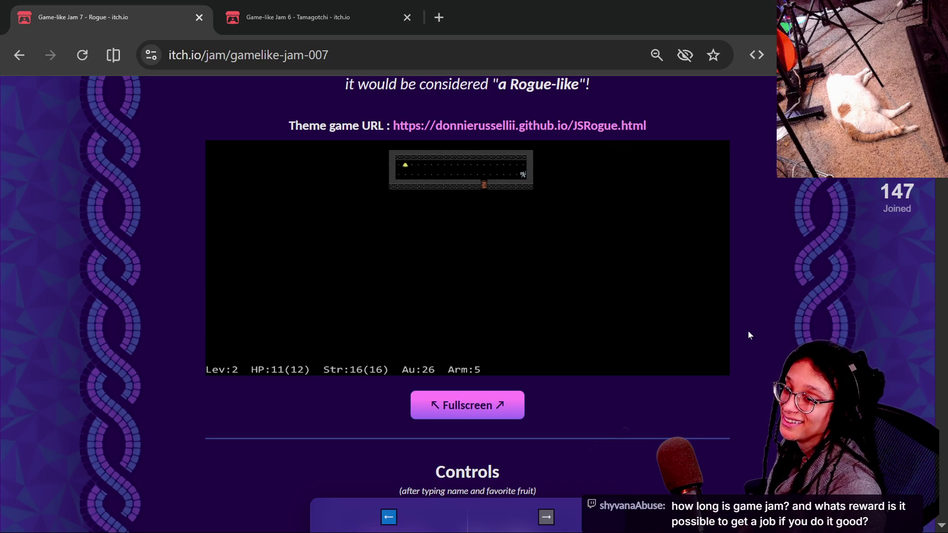
pyautogui.scroll(10, 749, 335)
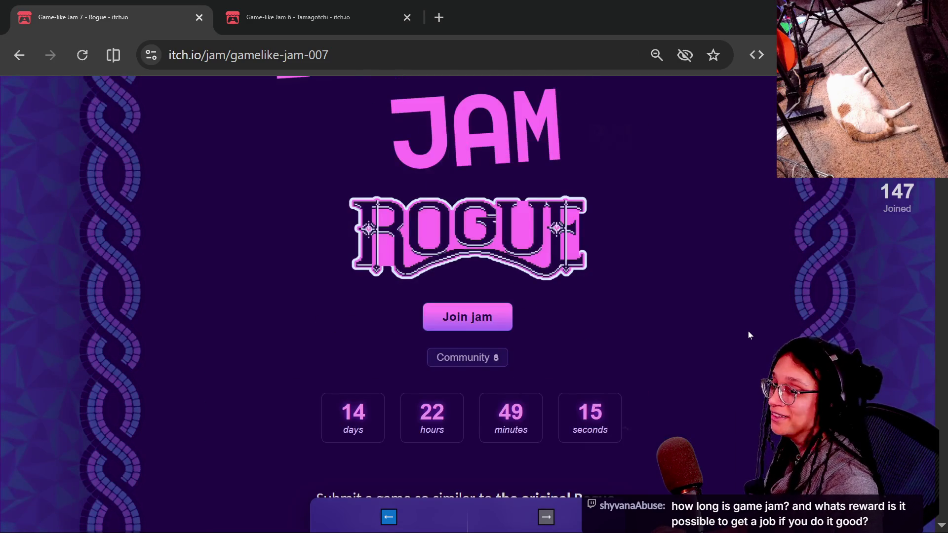
pyautogui.hotkey('alt', 'Tab')
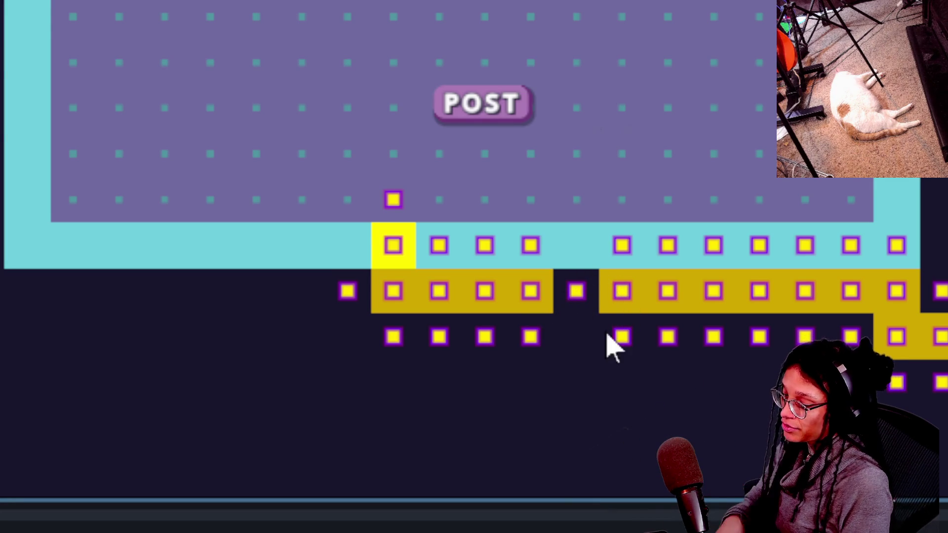
# Toggle the tile debug info with the I key to inspect the hallway and door tiles
pyautogui.press('i')
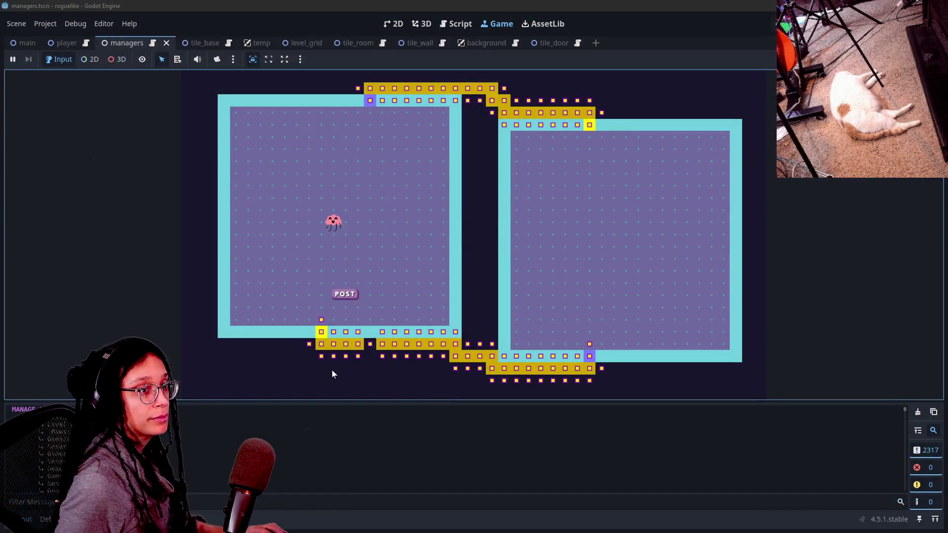
# Open the Milanote site in a new browser tab
pyautogui.hotkey('alt', 'Tab')
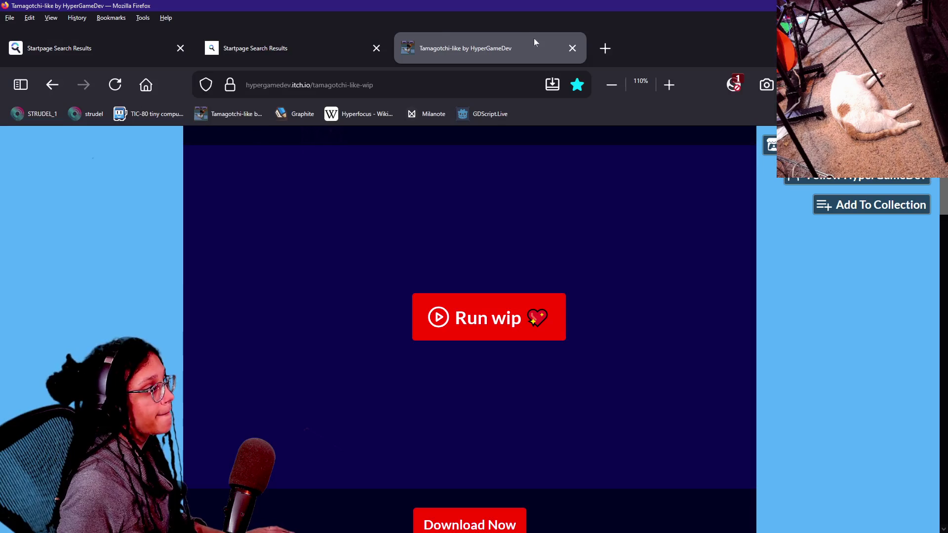
pyautogui.click(615, 48)
pyautogui.click(417, 120)
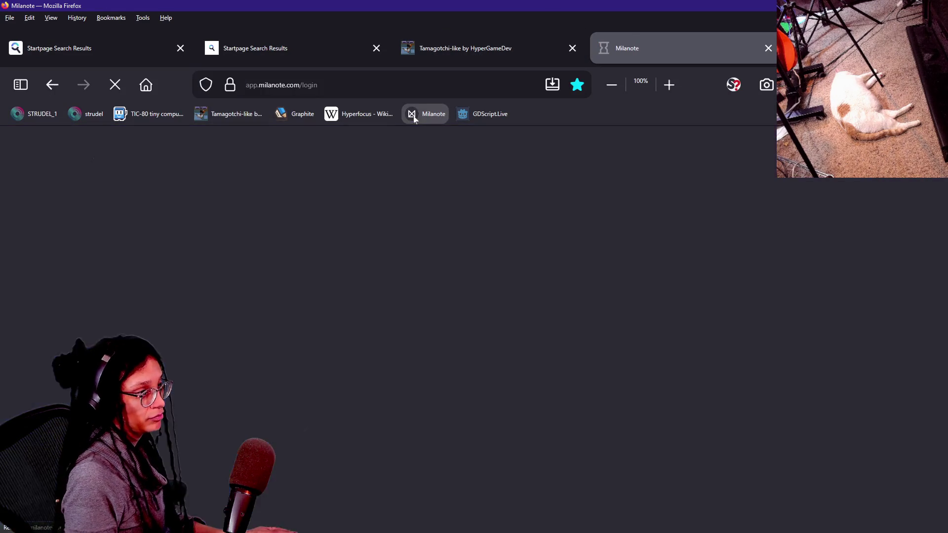
pyautogui.scroll(-2, 554, 311)
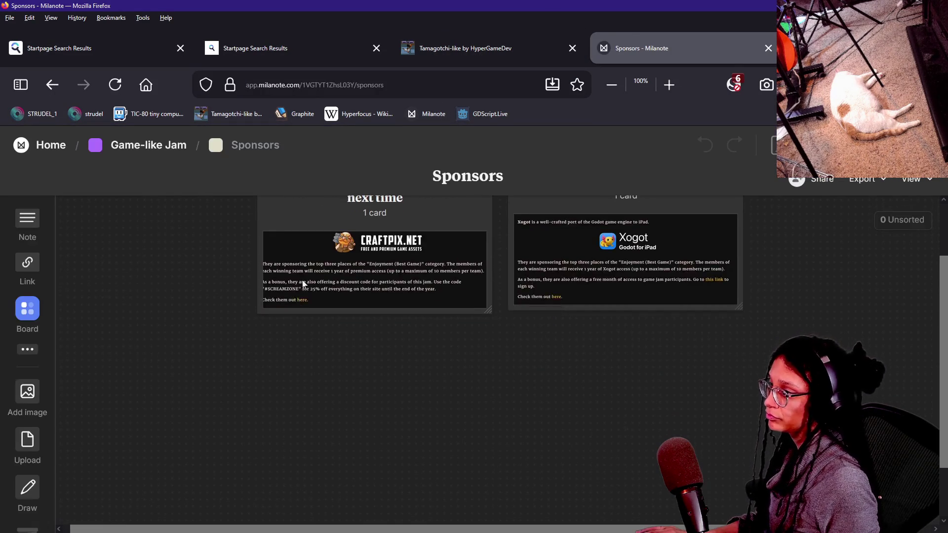
pyautogui.click(41, 92)
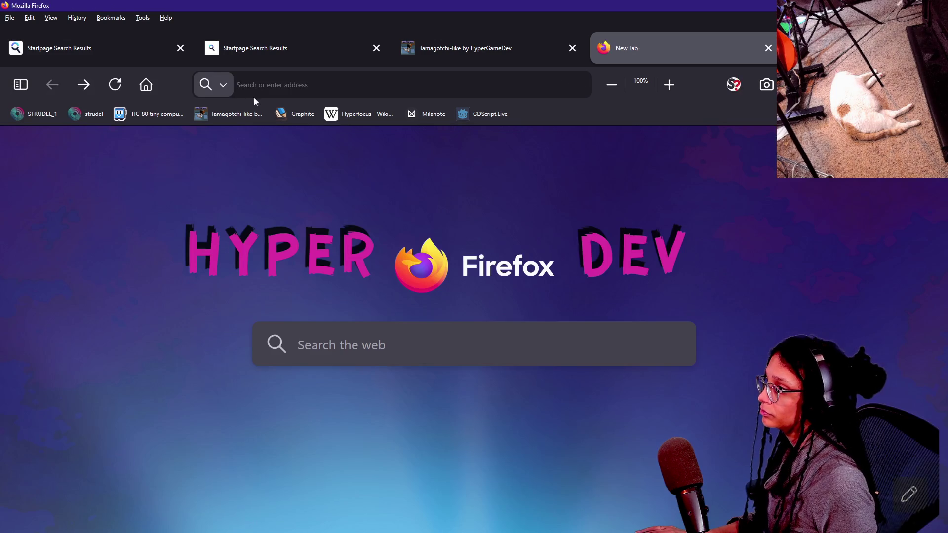
pyautogui.click(439, 120)
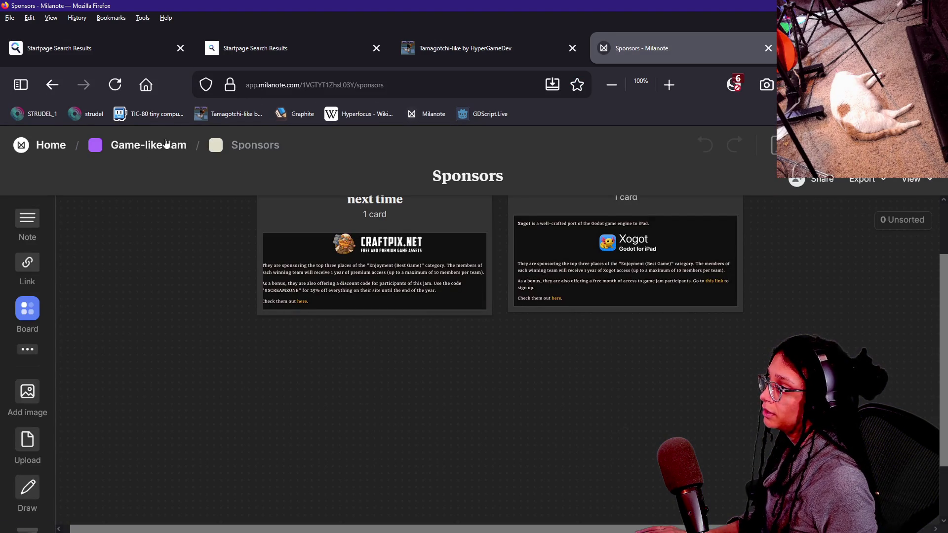
# In GLJ #007 - Rogue's Post Planner, select the Invalid Tiles card's UNLESS clause about visited tiles
pyautogui.click(164, 142)
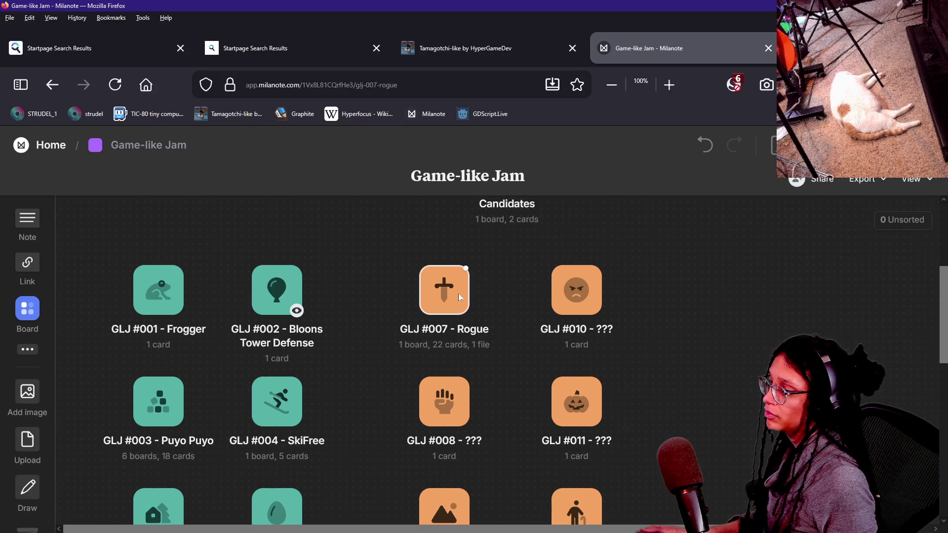
pyautogui.click(458, 294)
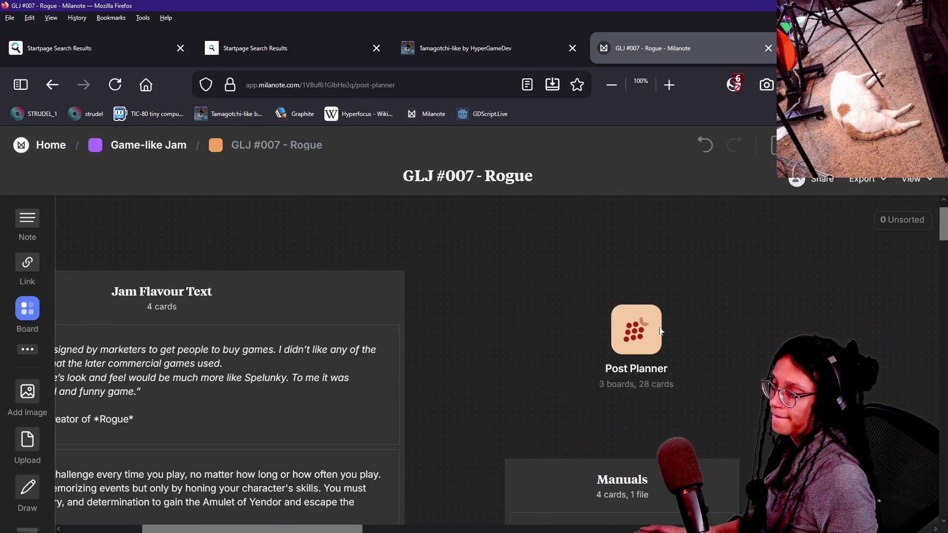
pyautogui.click(637, 330)
pyautogui.scroll(-5, 503, 349)
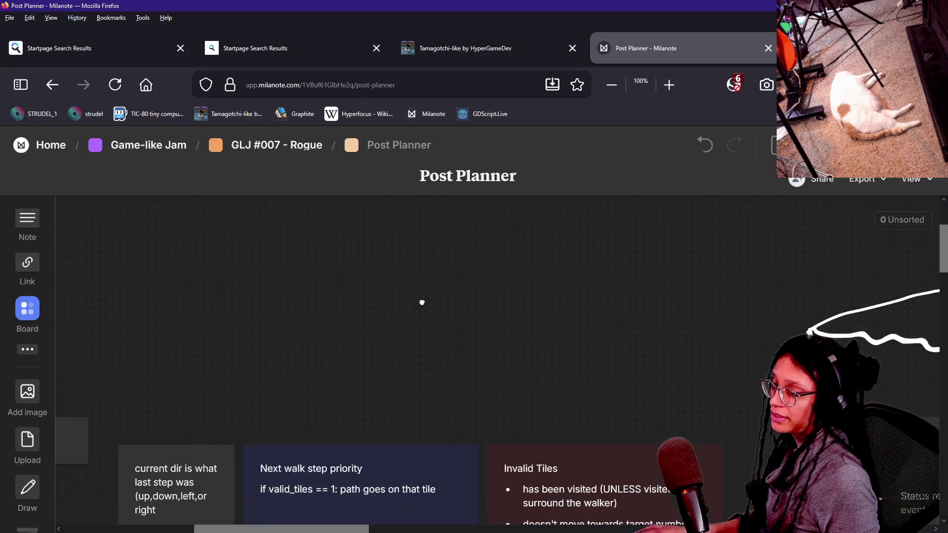
pyautogui.scroll(5, 393, 419)
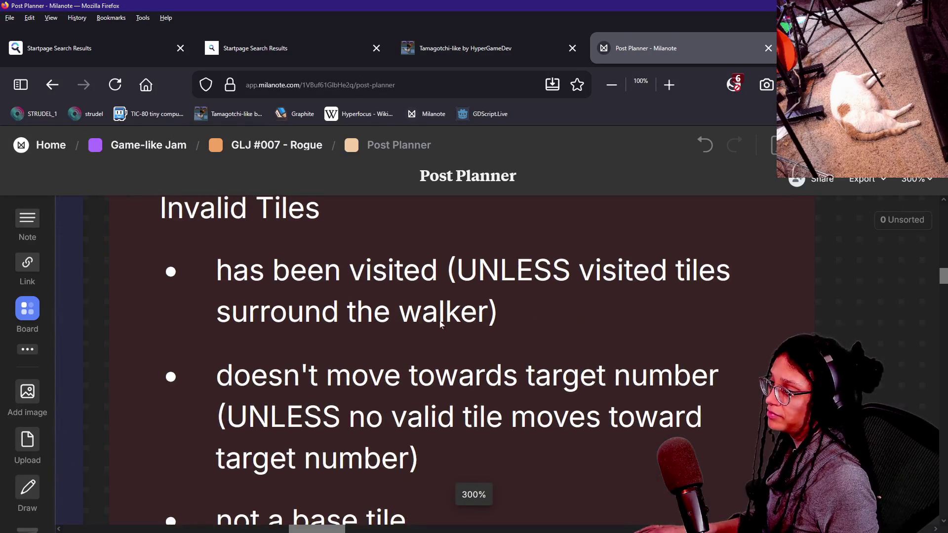
pyautogui.click(479, 271)
pyautogui.moveTo(456, 270)
pyautogui.mouseDown()
pyautogui.moveTo(475, 312)
pyautogui.moveTo(488, 312)
pyautogui.mouseUp()
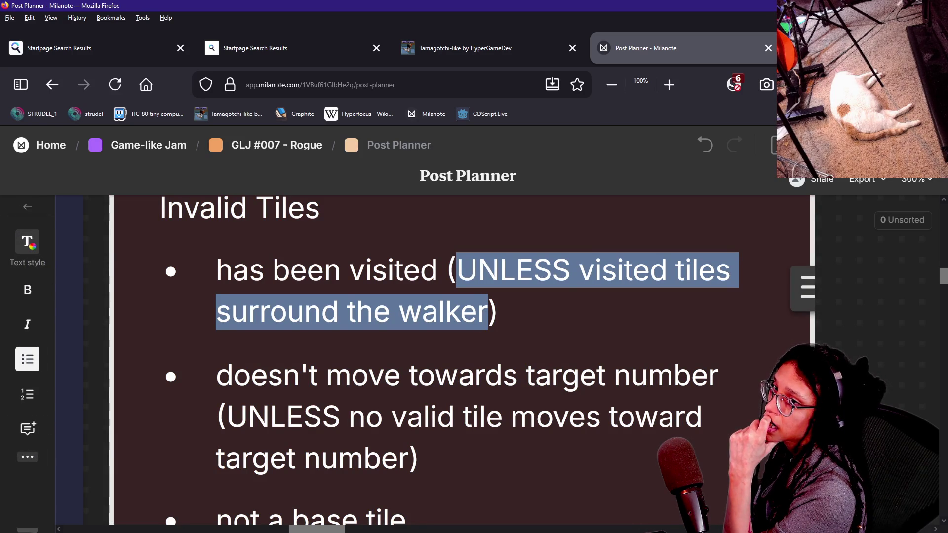
pyautogui.hotkey('alt', 'Tab')
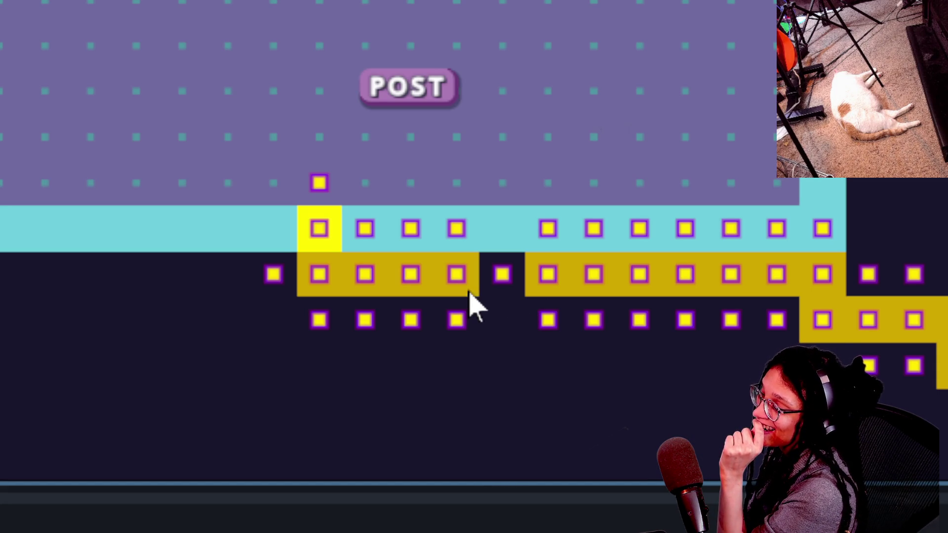
# Check a path tile's debug info, then regenerate the level with a new room layout
pyautogui.click(529, 295)
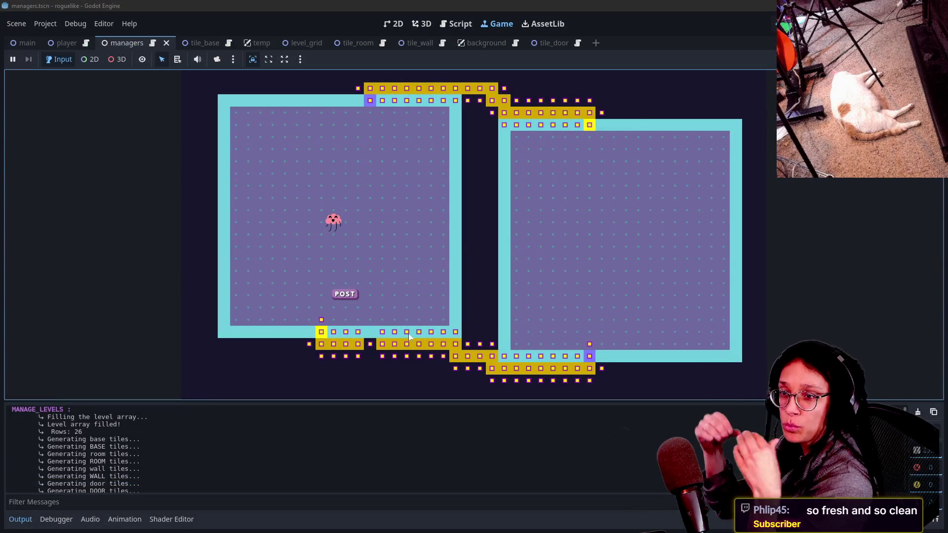
pyautogui.press('r')
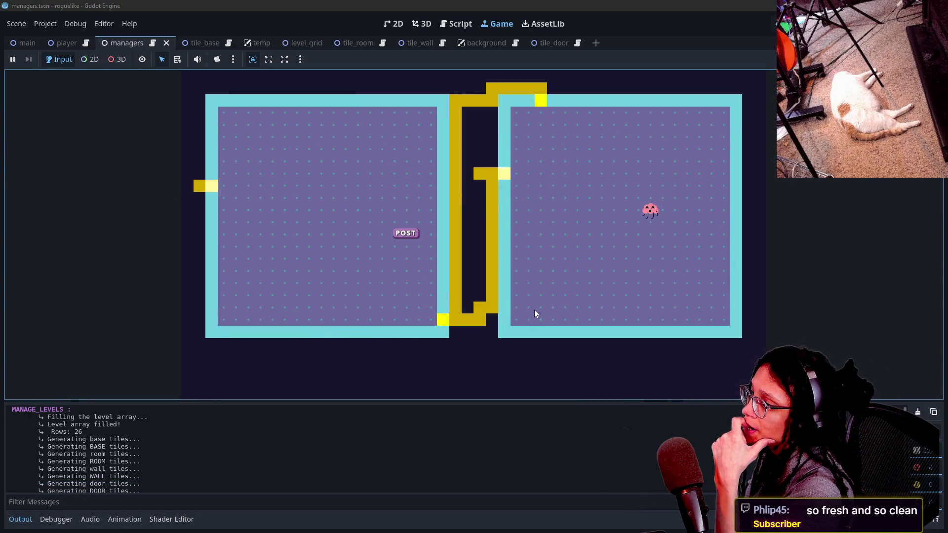
# Walk the player through the room, up to the top door and along the yellow corridor
pyautogui.press('Left')
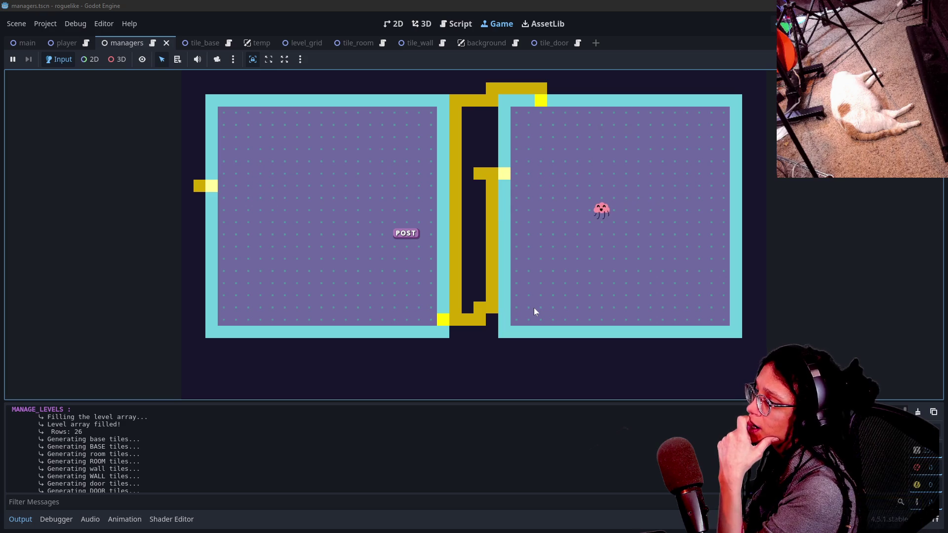
pyautogui.press('Up')
pyautogui.press('Left')
pyautogui.press('Up')
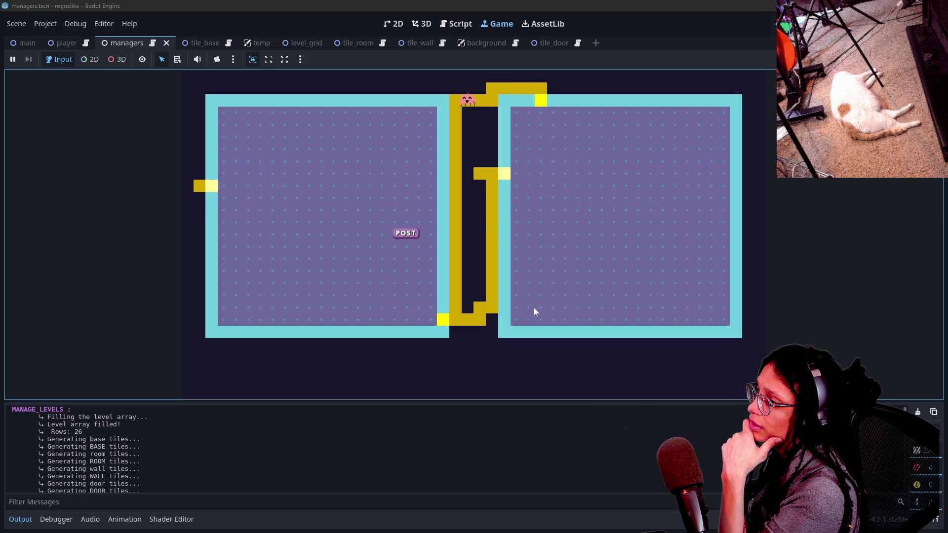
pyautogui.press('Down')
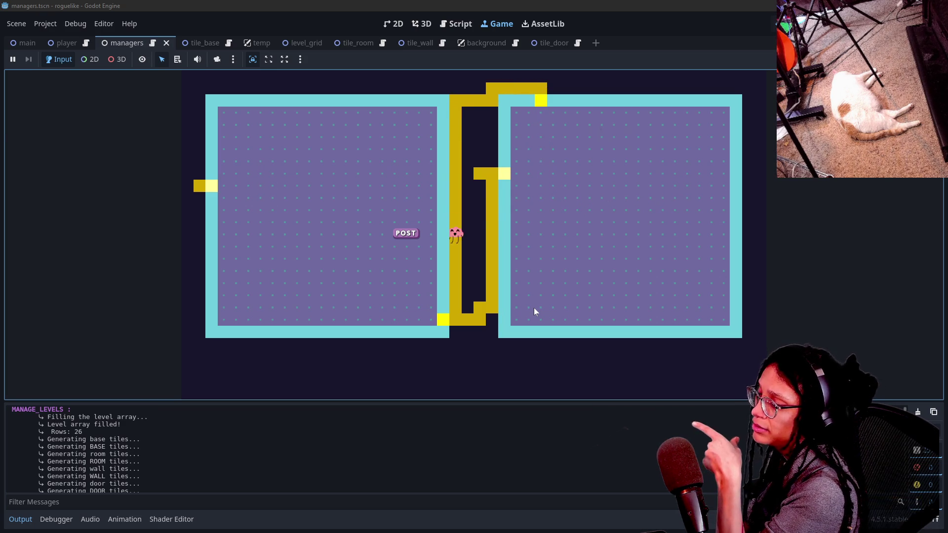
pyautogui.press('Left')
pyautogui.press('Right')
pyautogui.press('Up')
pyautogui.press('Up')
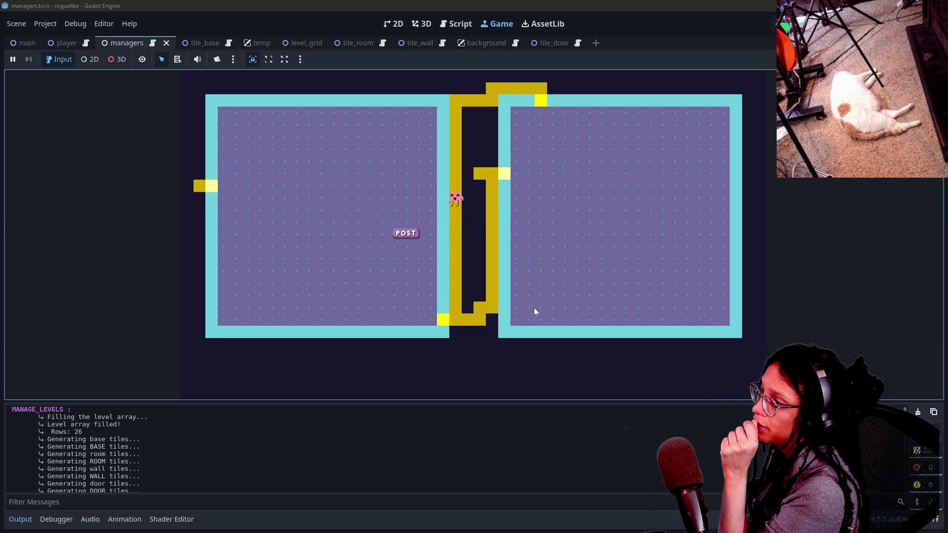
pyautogui.press('Down')
pyautogui.press('Up')
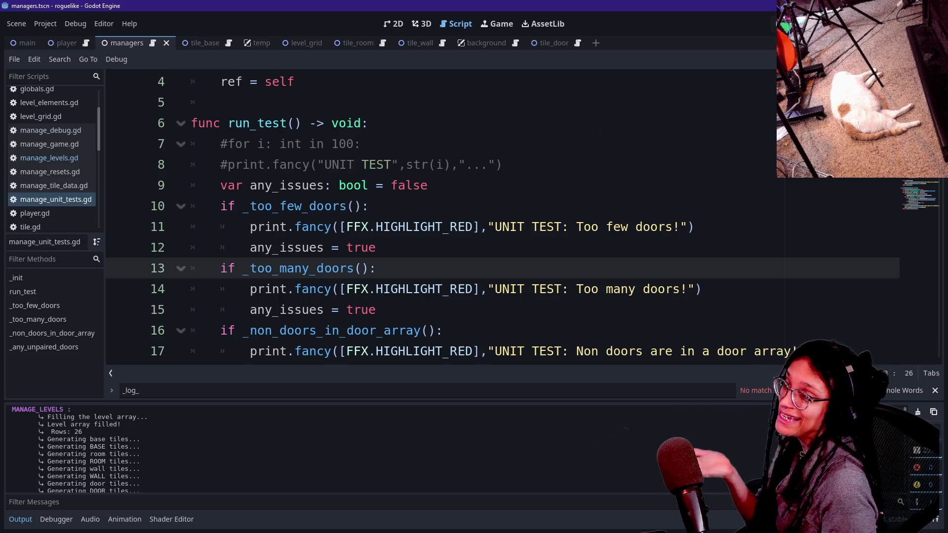
# Review the init function code around the ref = self line
pyautogui.click(220, 102)
pyautogui.scroll(1, 439, 217)
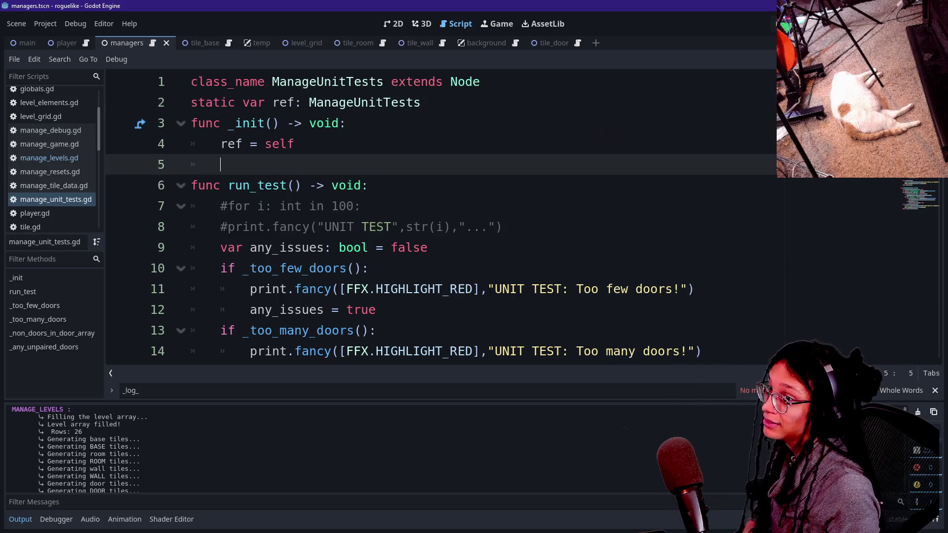
pyautogui.click(294, 144)
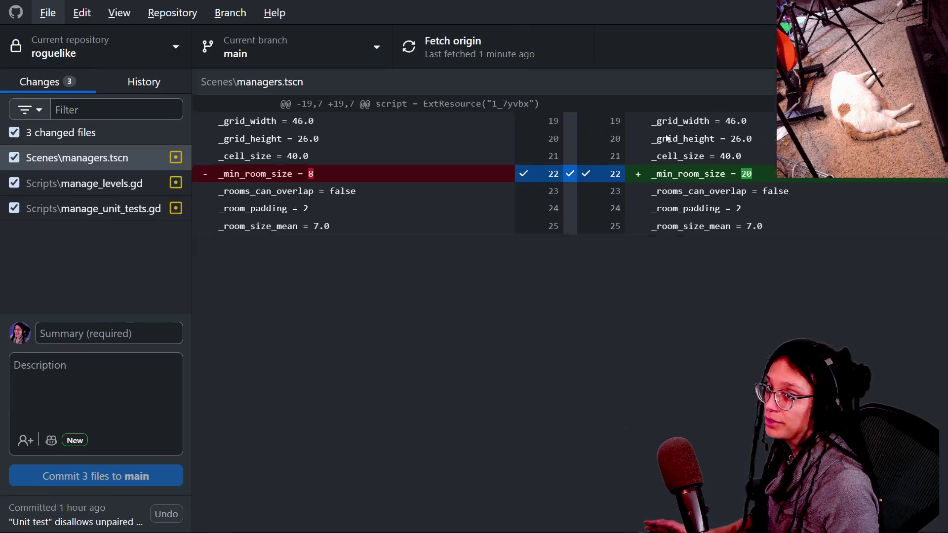
# Commit the three changed files to main with summary 'unlocked continue path it's wild lol'
pyautogui.hotkey('alt', 'Tab')
pyautogui.click(108, 372)
pyautogui.write('unlocked continu')
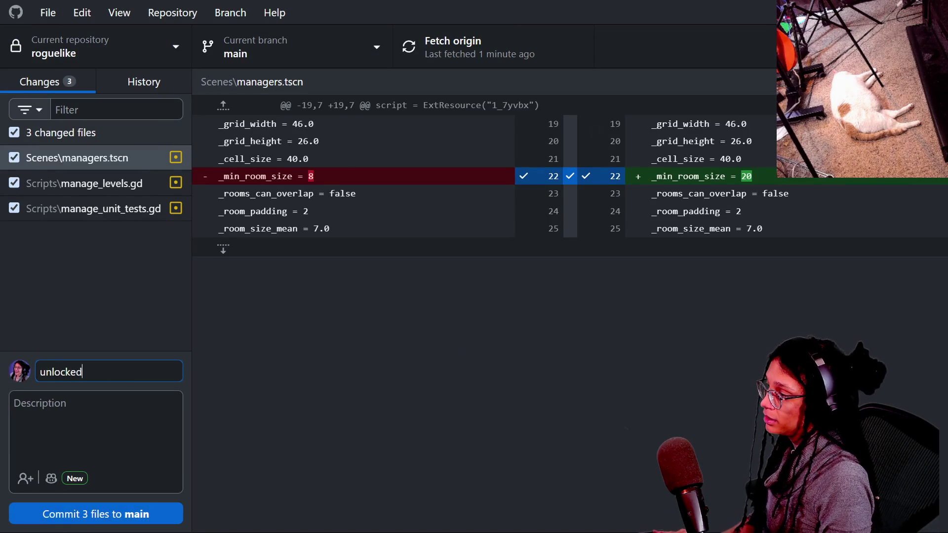
pyautogui.write('e path it')
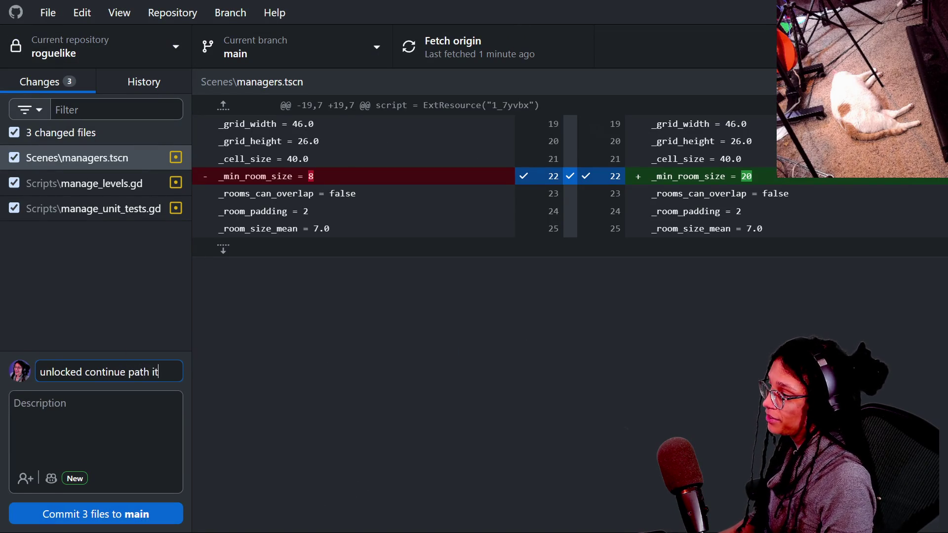
pyautogui.write("'s wild lol")
pyautogui.hotkey('ctrl', 'Return')
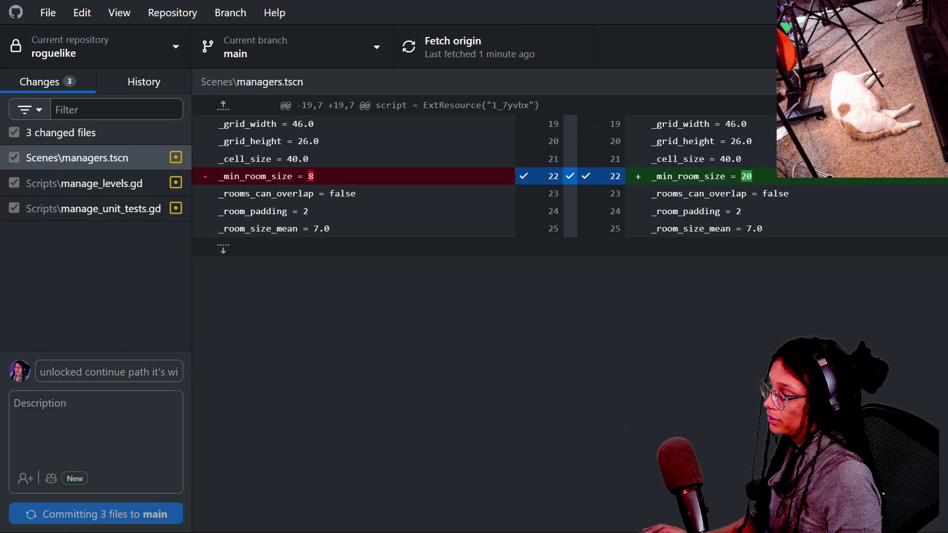
pyautogui.hotkey('alt', 'Tab')
pyautogui.click(494, 288)
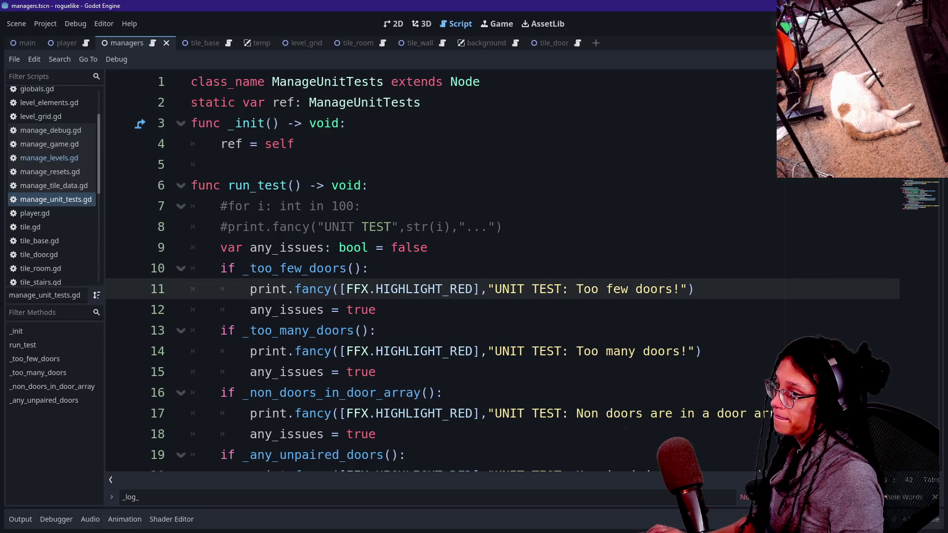
# Look through manage_unit_tests.gd down to the commented UNIT TEST print line
pyautogui.scroll(-2, 494, 288)
pyautogui.scroll(2, 494, 289)
pyautogui.scroll(-1, 494, 288)
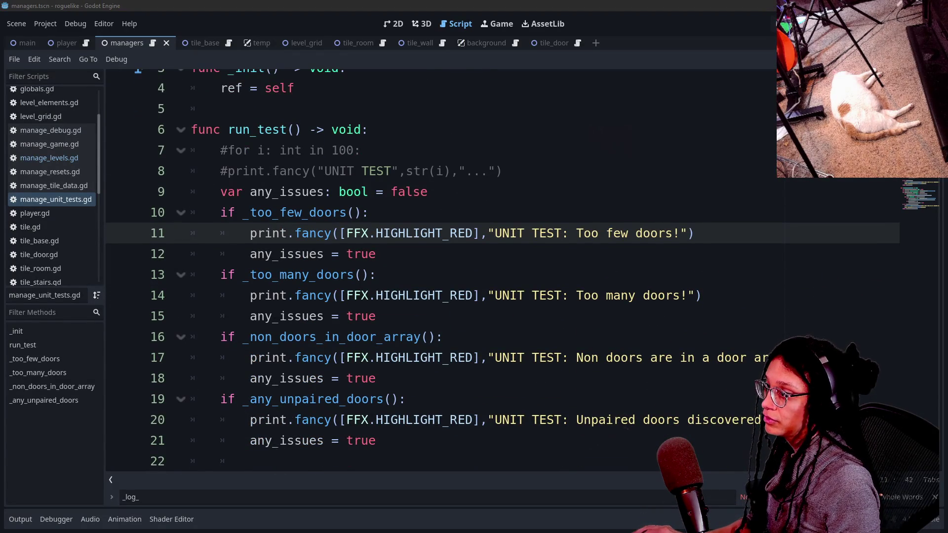
pyautogui.click(503, 171)
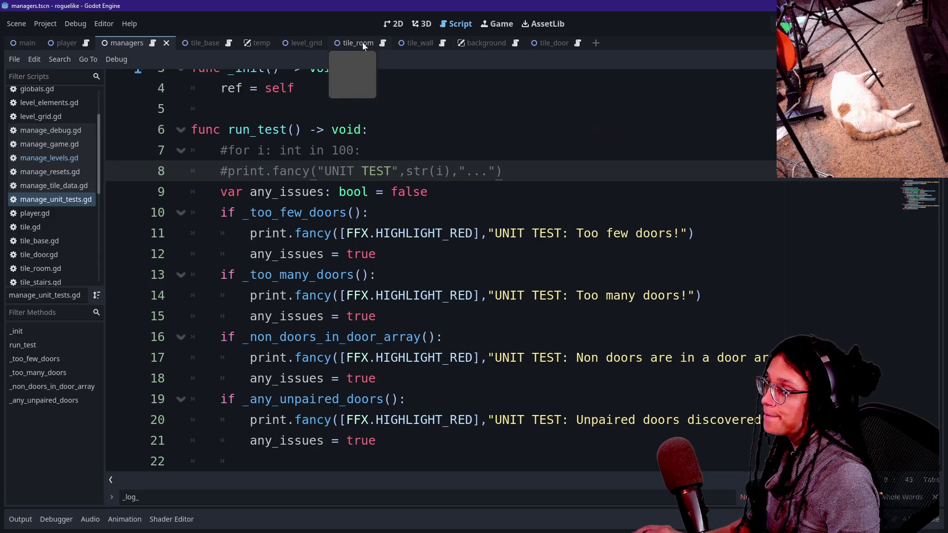
# Cut the set_door_color code from tile_door.gd, leaving only class_name Tile_Door extends Tile
pyautogui.click(550, 44)
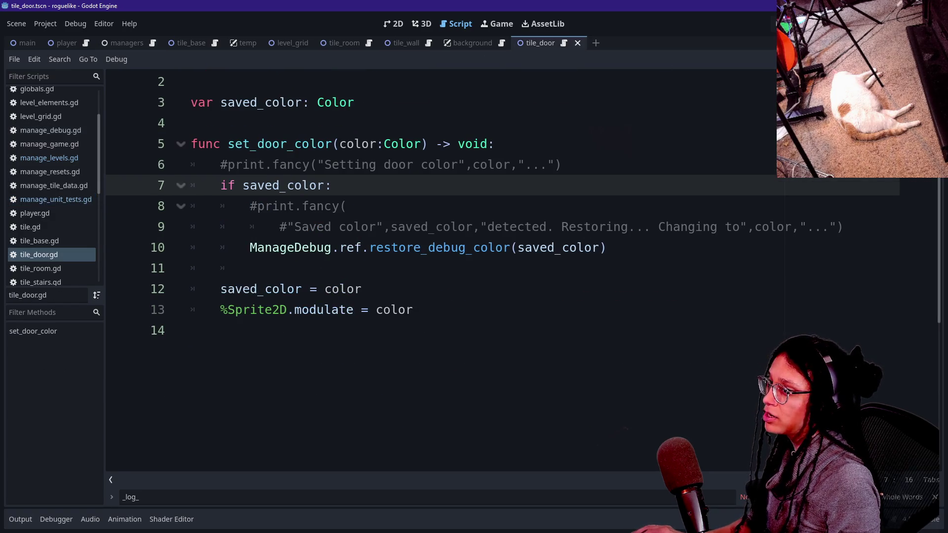
pyautogui.moveTo(228, 144); pyautogui.dragTo(414, 143)
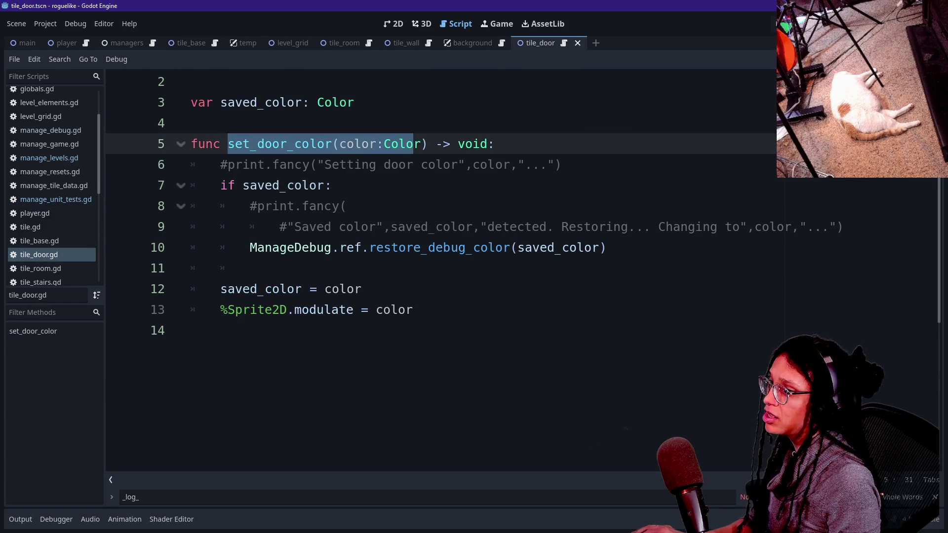
pyautogui.moveTo(193, 123); pyautogui.dragTo(399, 165)
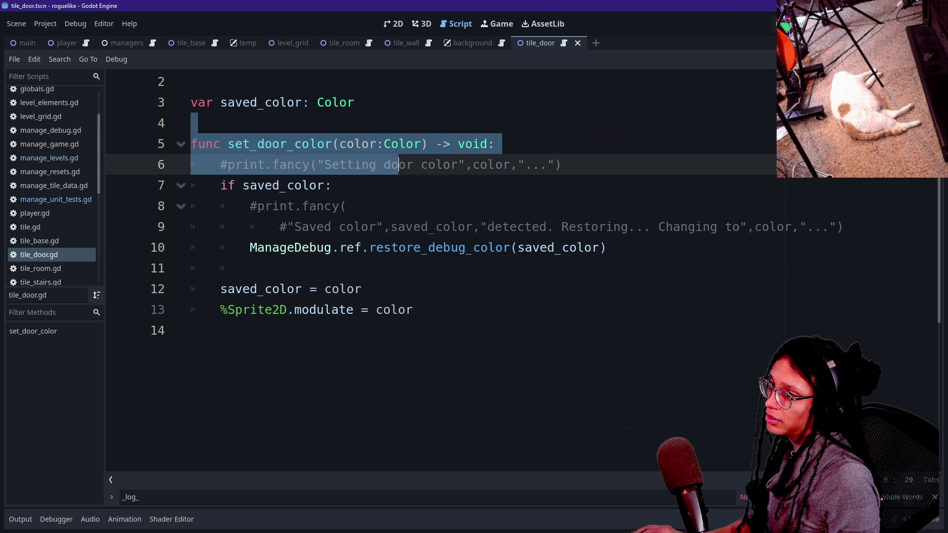
pyautogui.click(192, 123)
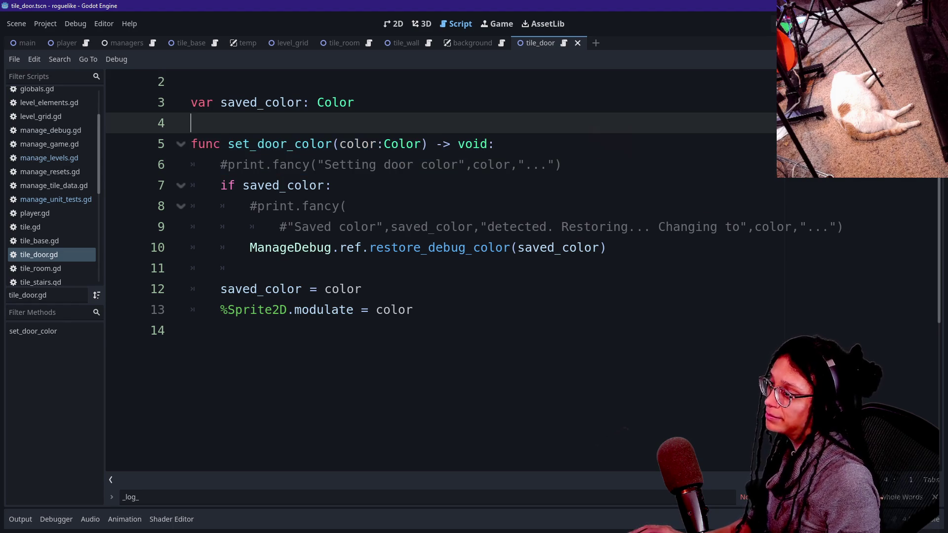
pyautogui.hotkey('ctrl', 'End')
pyautogui.hotkey('shift', 'Up')
pyautogui.hotkey('shift', 'Up')
pyautogui.hotkey('shift', 'Up')
pyautogui.press('BackSpace')
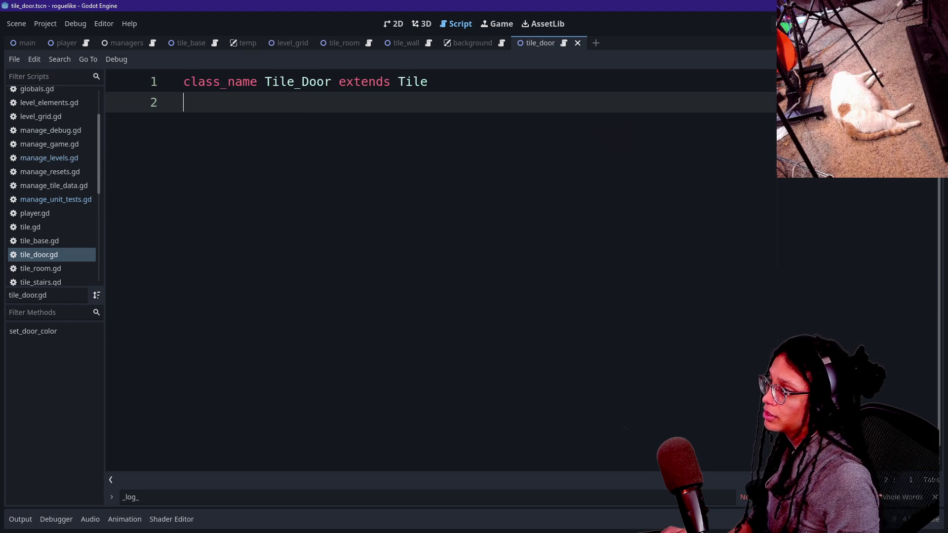
pyautogui.press('BackSpace')
# Paste the saved_color and set_door_color code into tile.gd after line 12
pyautogui.keyDown('ctrl'); pyautogui.click(412, 81); pyautogui.keyUp('ctrl')
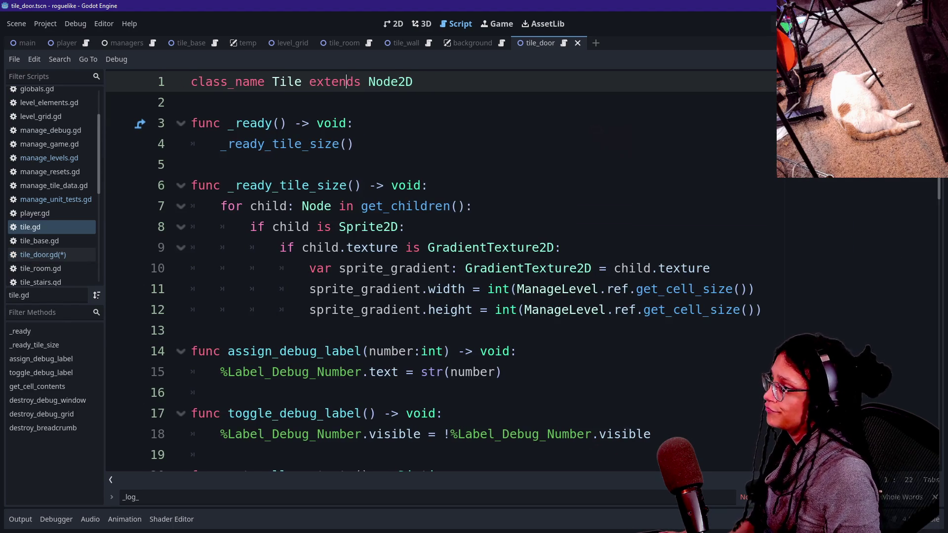
pyautogui.click(220, 392)
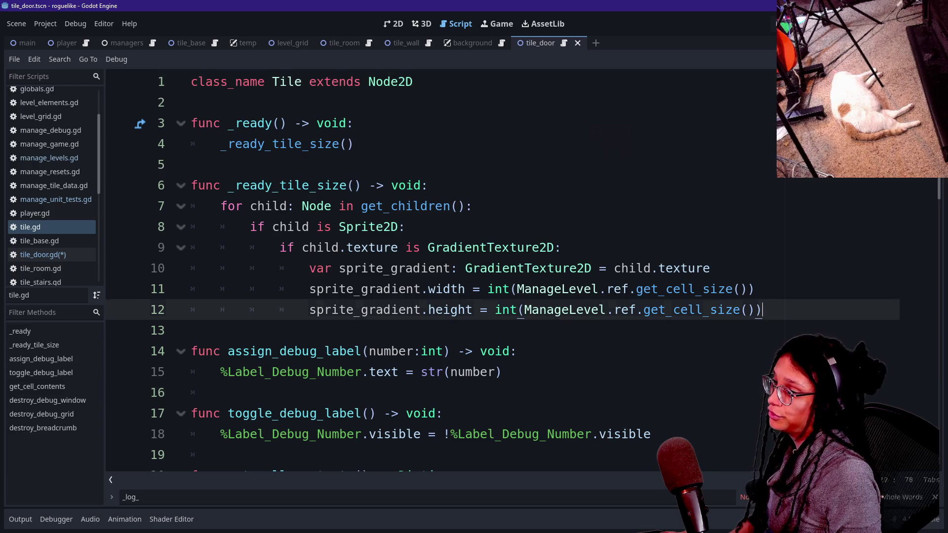
pyautogui.click(764, 310)
pyautogui.press('Return')
pyautogui.press('Return')
pyautogui.hotkey('ctrl', 'v')
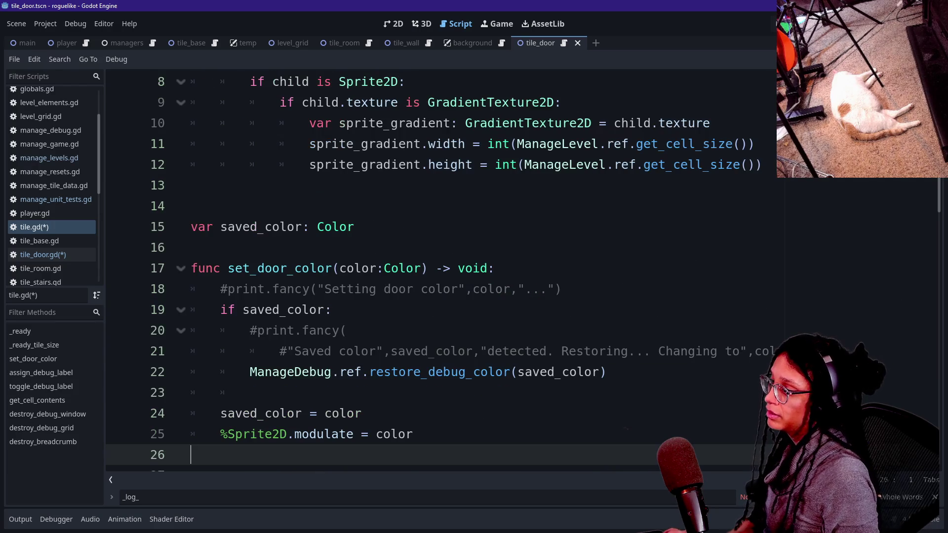
pyautogui.click(355, 227)
pyautogui.press('Up')
pyautogui.press('BackSpace')
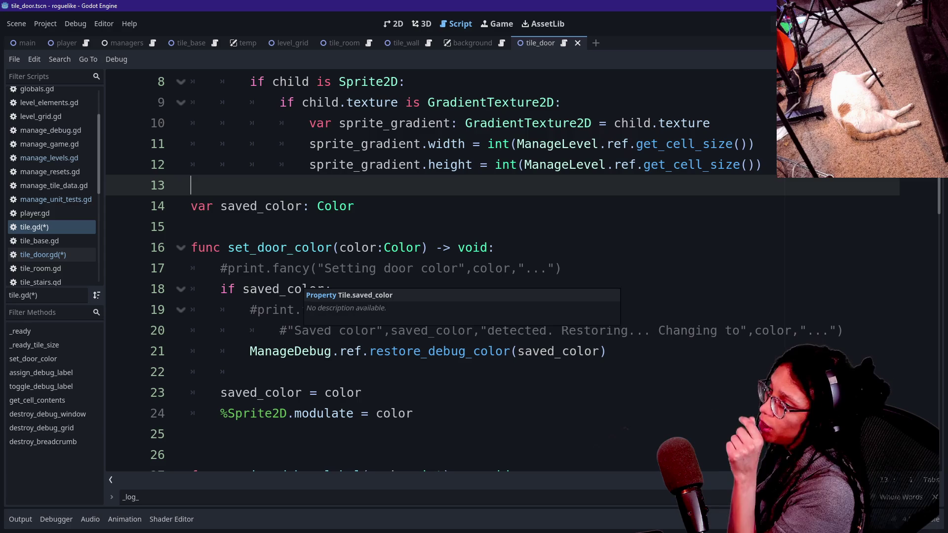
# Remove the extra blank line after the pasted set_door_color function
pyautogui.moveTo(191, 227); pyautogui.dragTo(363, 393)
pyautogui.click(362, 393)
pyautogui.click(413, 414)
pyautogui.press('Up')
pyautogui.press('Up')
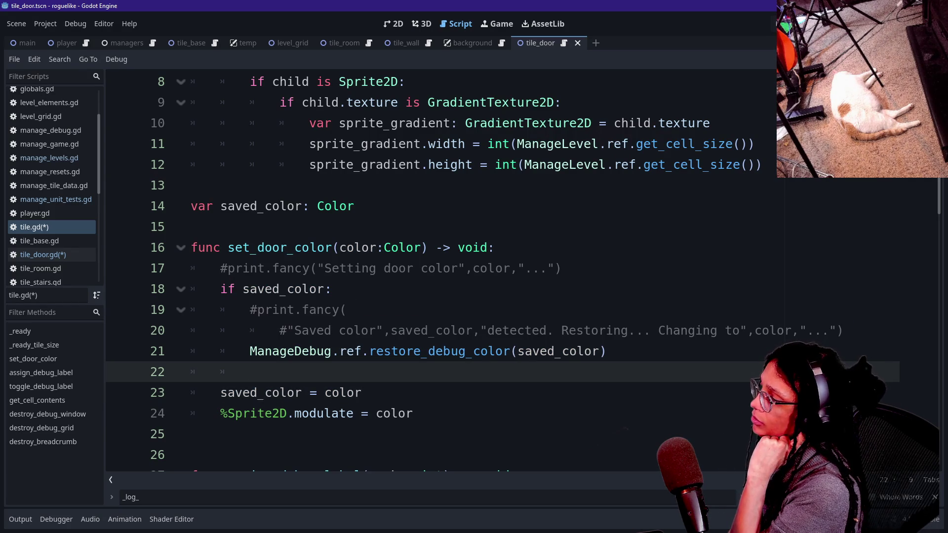
pyautogui.click(413, 413)
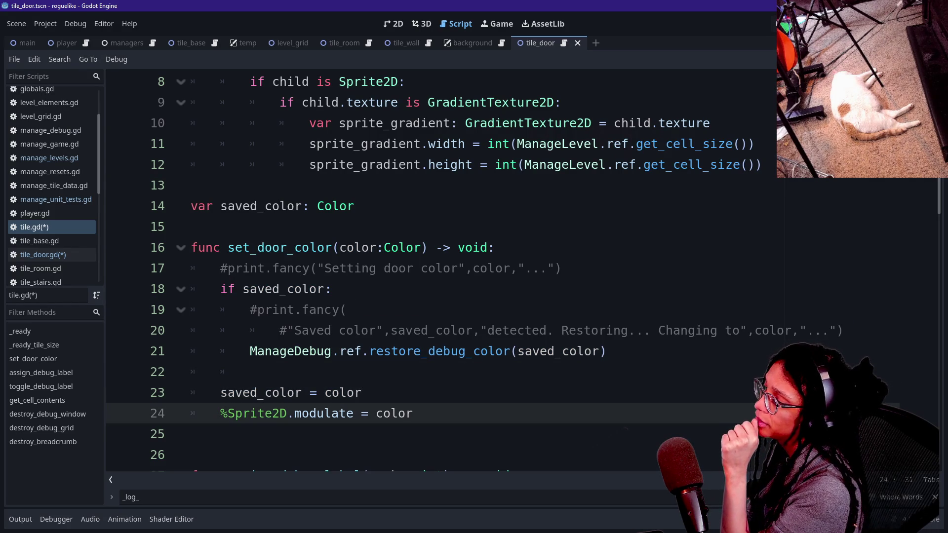
pyautogui.press('Delete')
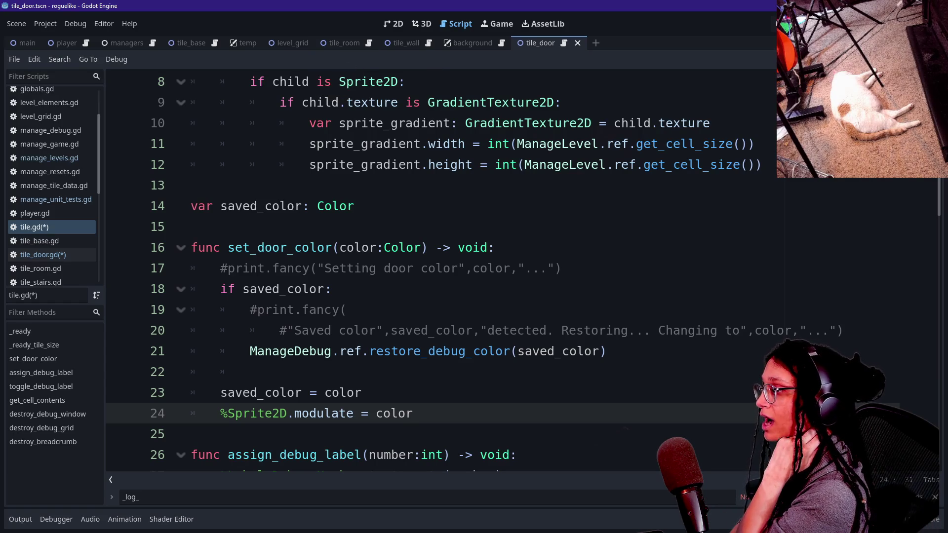
pyautogui.click(363, 146)
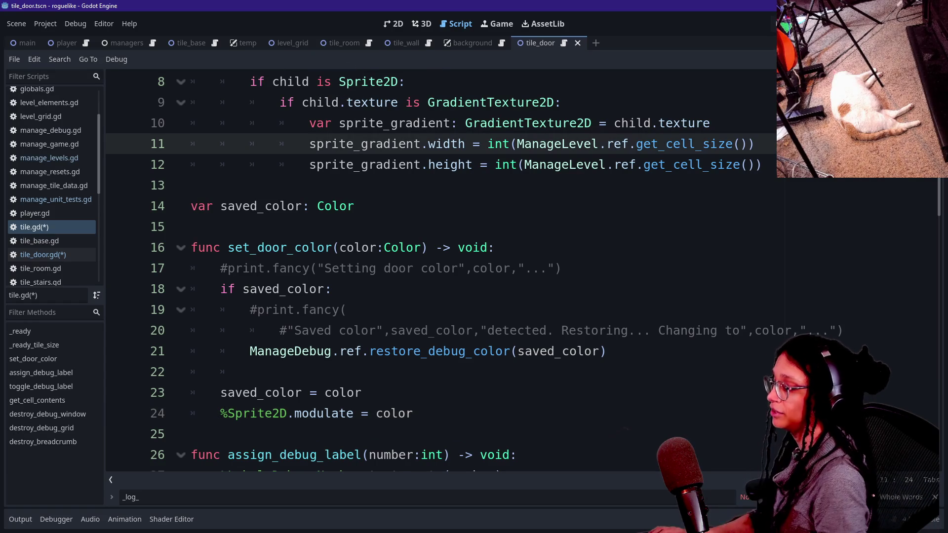
# Open manage_levels.gd via quick search 'level' and find 'set_door_' in it
pyautogui.hotkey('shift', 'alt', 'o')
pyautogui.write('level')
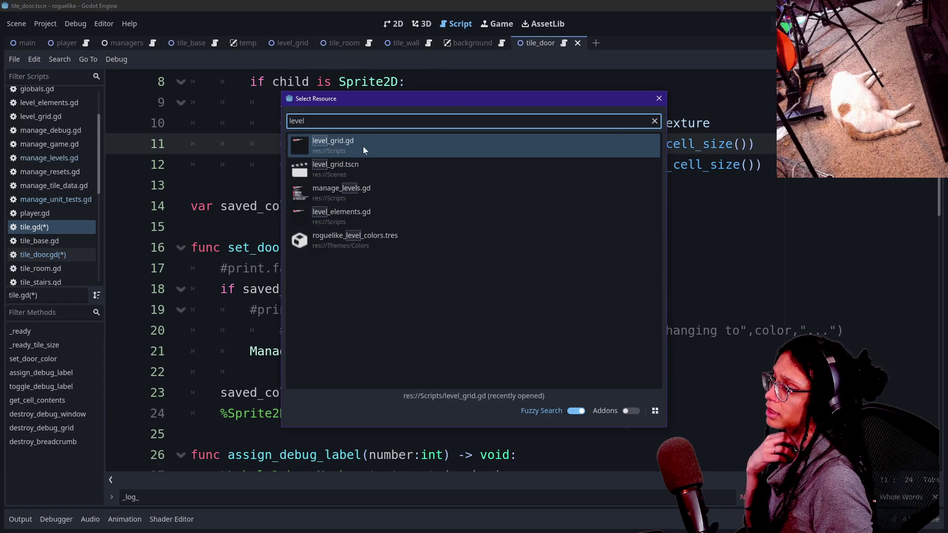
pyautogui.press('Down')
pyautogui.press('Down')
pyautogui.press('Return')
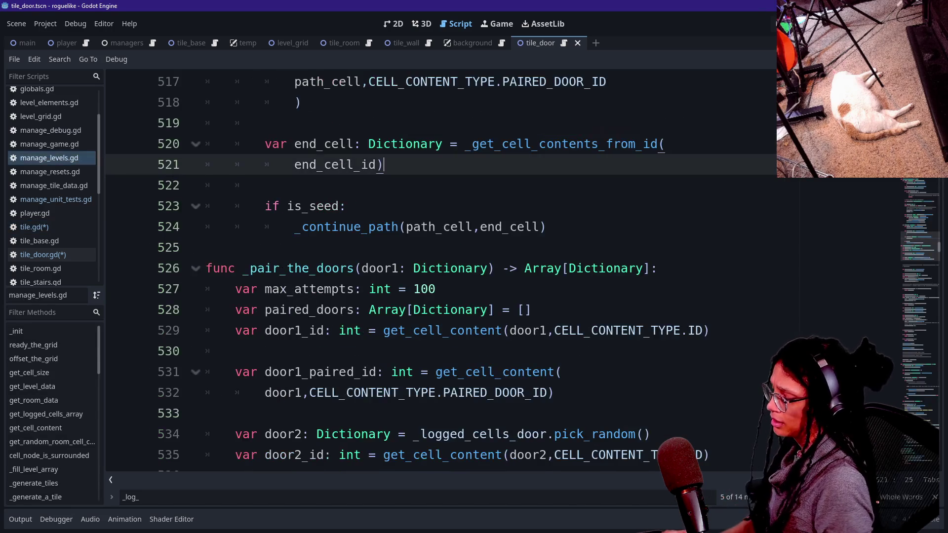
pyautogui.hotkey('ctrl', 'f')
pyautogui.write('set')
pyautogui.press('Return')
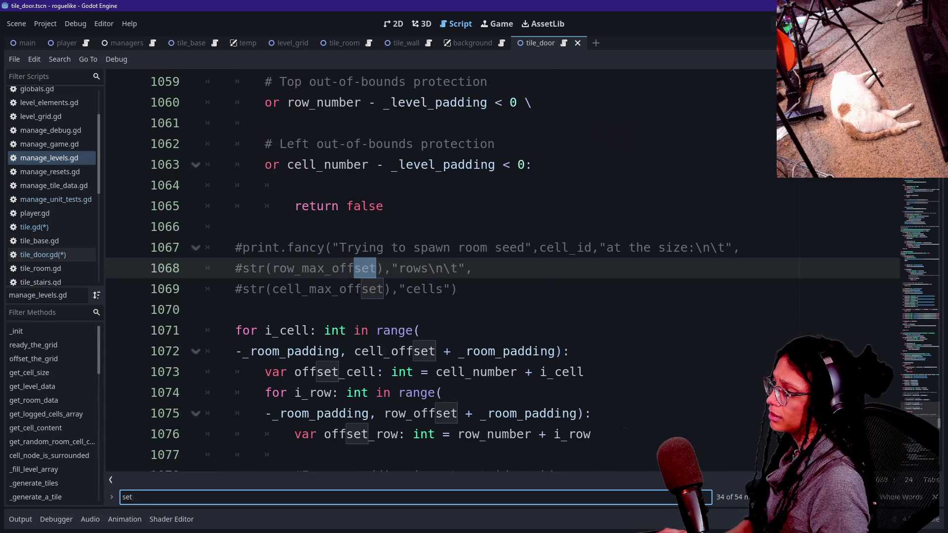
pyautogui.write('_door_')
# Inspect the paired_door loop's set_door_color call on line 509, then return to tile.gd
pyautogui.click(295, 289)
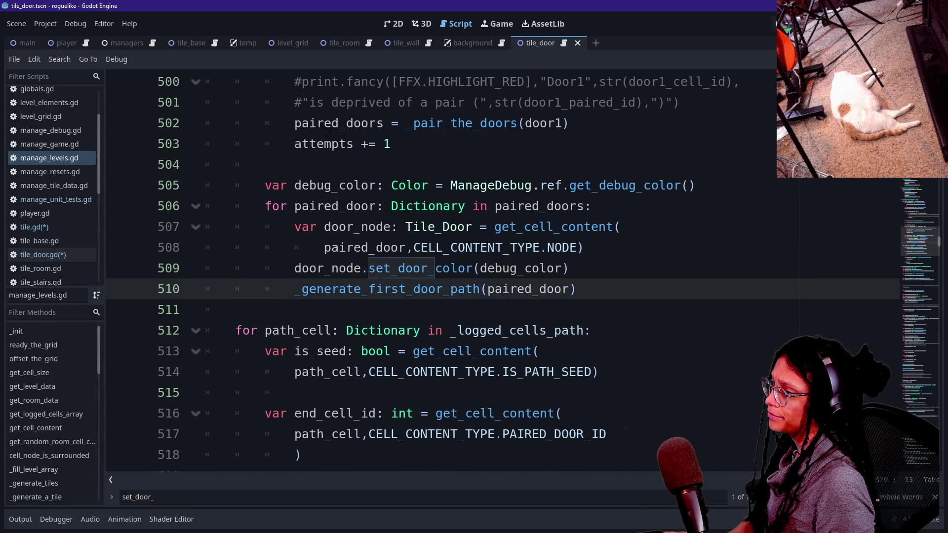
pyautogui.click(382, 206)
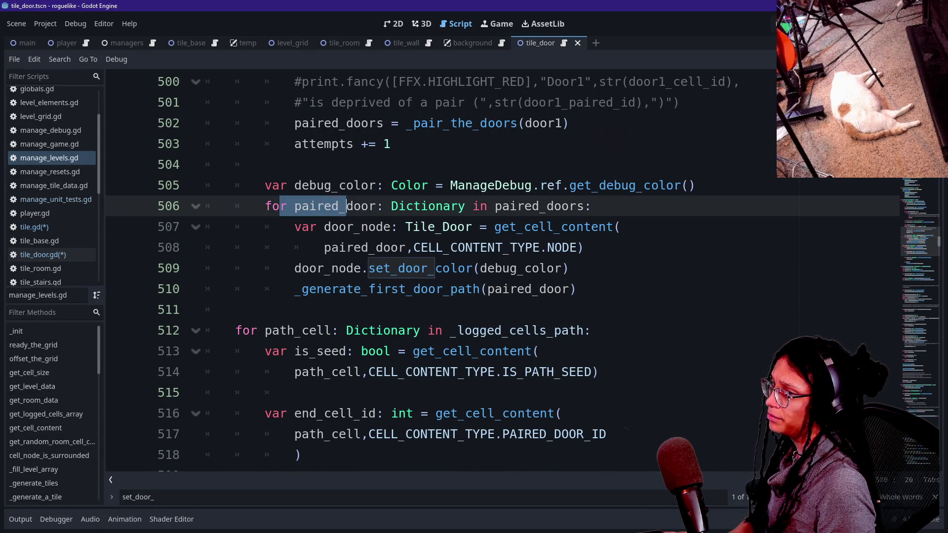
pyautogui.moveTo(367, 268); pyautogui.dragTo(510, 247)
pyautogui.click(518, 249)
pyautogui.click(345, 289)
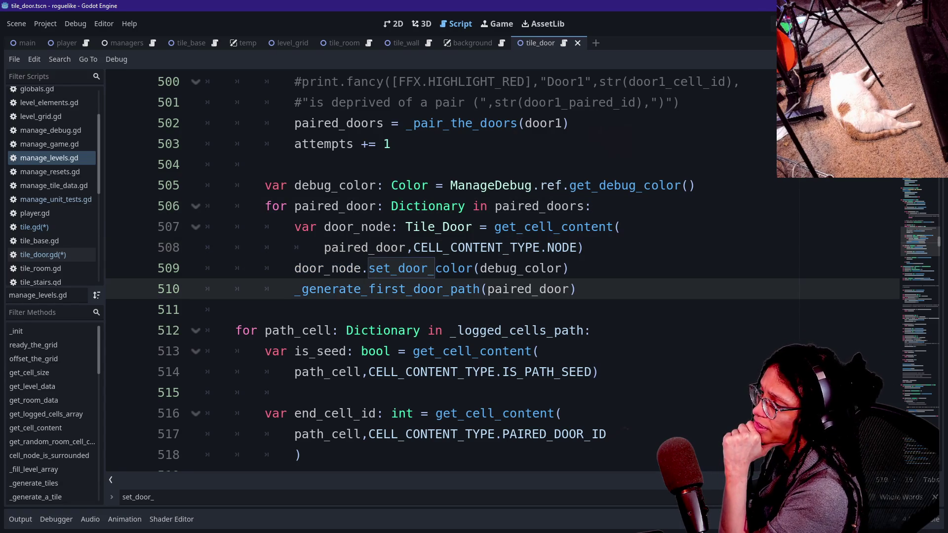
pyautogui.moveTo(369, 268); pyautogui.dragTo(466, 268)
pyautogui.click(466, 268)
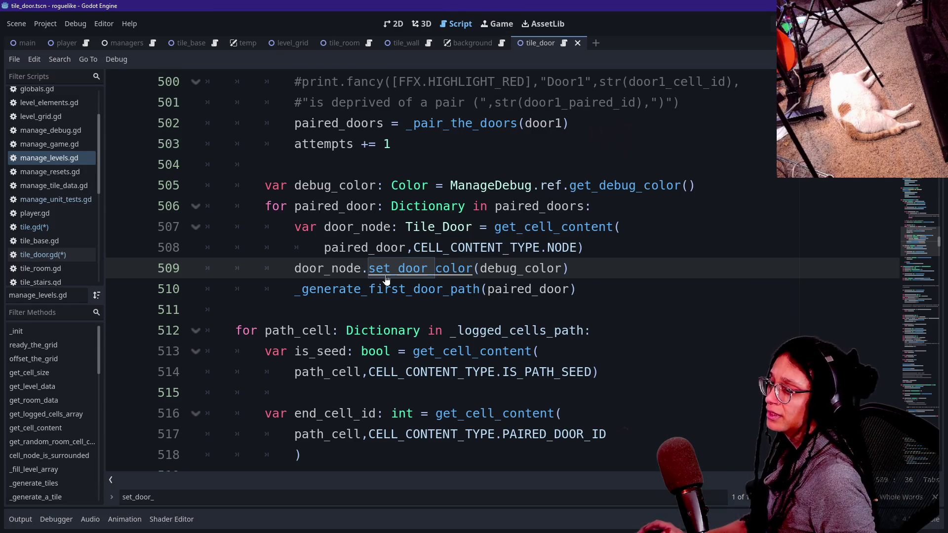
pyautogui.click(43, 254)
pyautogui.click(34, 227)
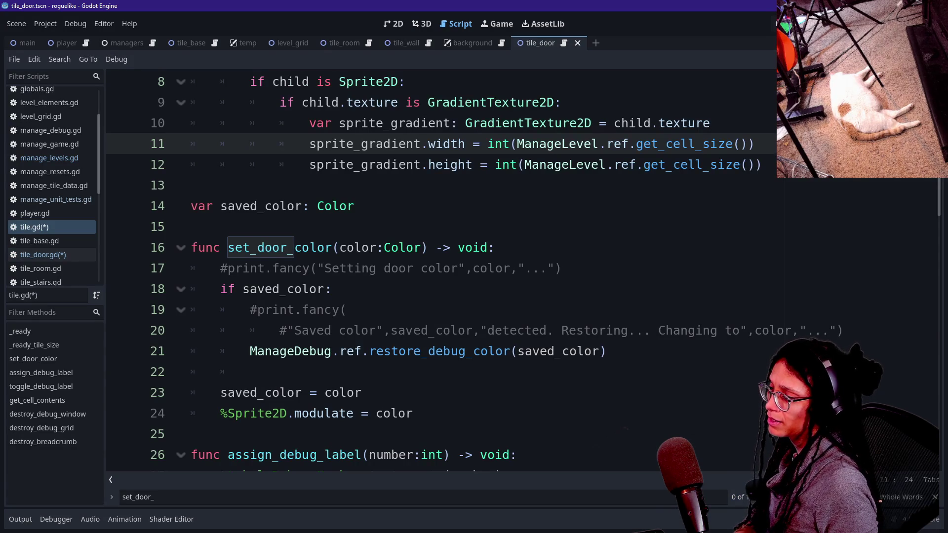
# Delete the commented print.fancy lines 19–20 and 17 from set_door_color in tile.gd
pyautogui.moveTo(249, 310); pyautogui.dragTo(844, 330)
pyautogui.click(346, 330)
pyautogui.press('End')
pyautogui.hotkey('shift', 'Up')
pyautogui.hotkey('shift', 'Up')
pyautogui.press('BackSpace')
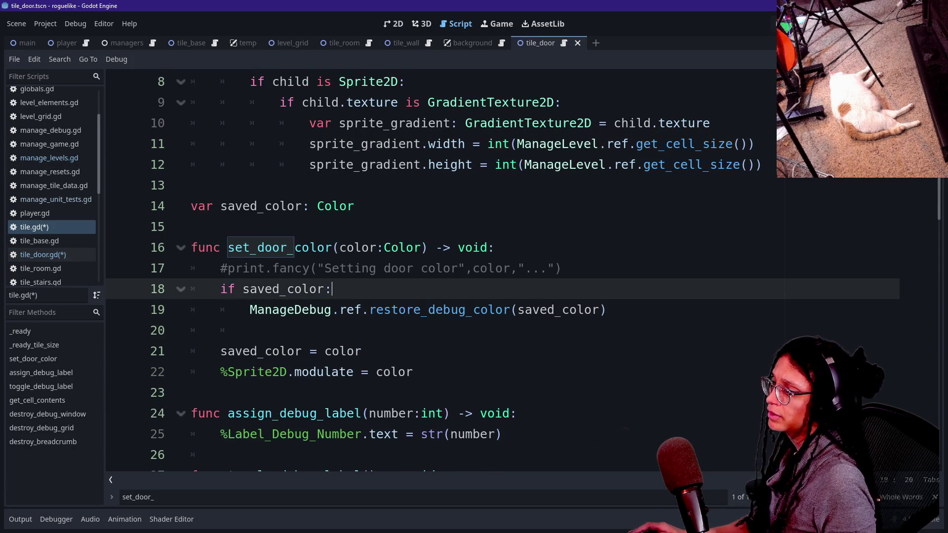
pyautogui.press('Up')
pyautogui.press('End')
pyautogui.hotkey('shift', 'Up')
pyautogui.press('BackSpace')
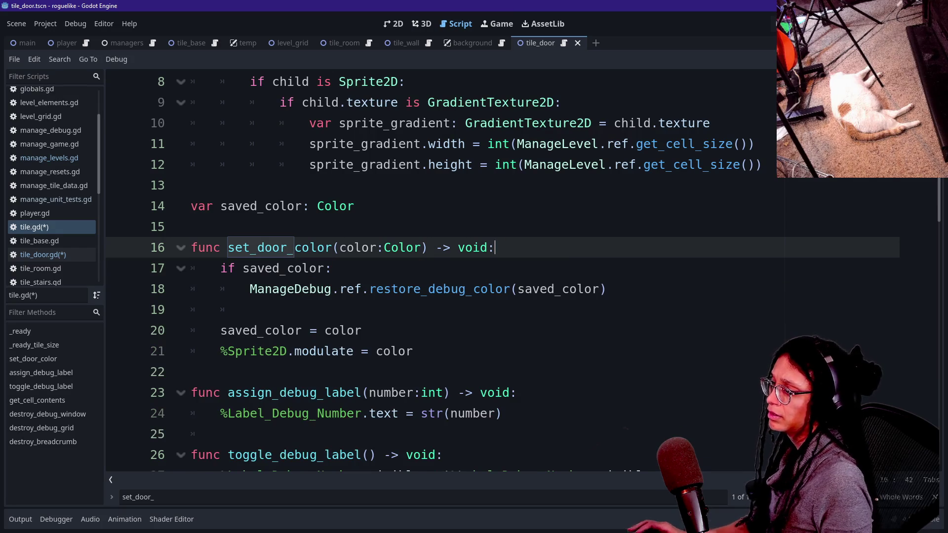
# Look over the modulate assignment and restore call inside set_door_color
pyautogui.click(413, 351)
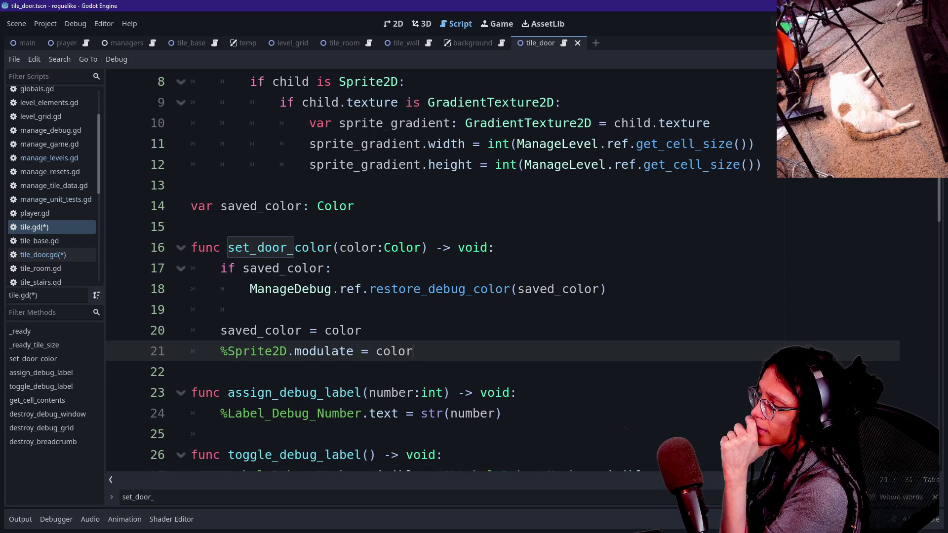
pyautogui.click(220, 289)
pyautogui.moveTo(220, 289); pyautogui.dragTo(250, 289)
pyautogui.click(246, 331)
pyautogui.moveTo(272, 351)
pyautogui.mouseDown()
pyautogui.moveTo(405, 351)
pyautogui.moveTo(227, 351)
pyautogui.moveTo(412, 352)
pyautogui.mouseUp()
pyautogui.click(228, 352)
pyautogui.click(361, 330)
pyautogui.click(330, 268)
pyautogui.click(376, 289)
pyautogui.click(251, 310)
pyautogui.moveTo(250, 309); pyautogui.dragTo(331, 268)
pyautogui.click(250, 309)
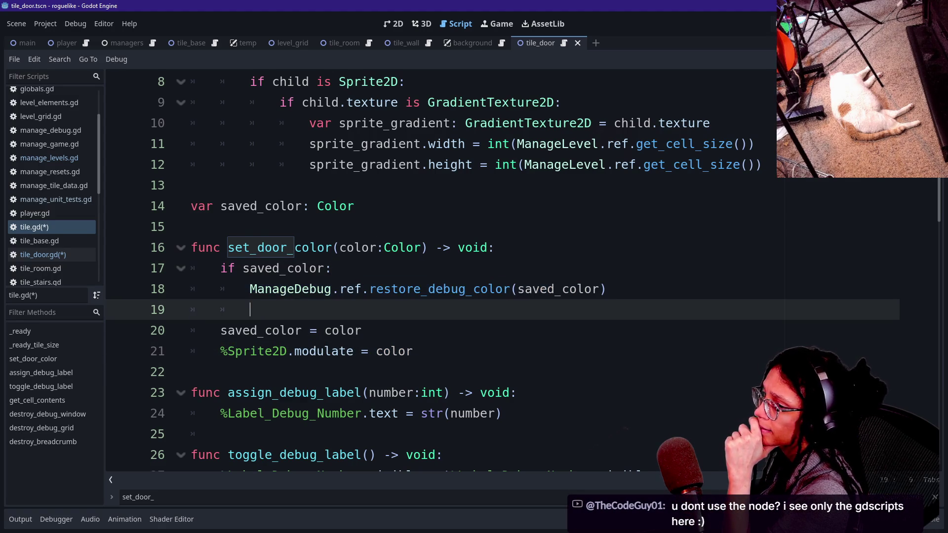
pyautogui.moveTo(251, 309); pyautogui.dragTo(331, 268)
pyautogui.click(331, 268)
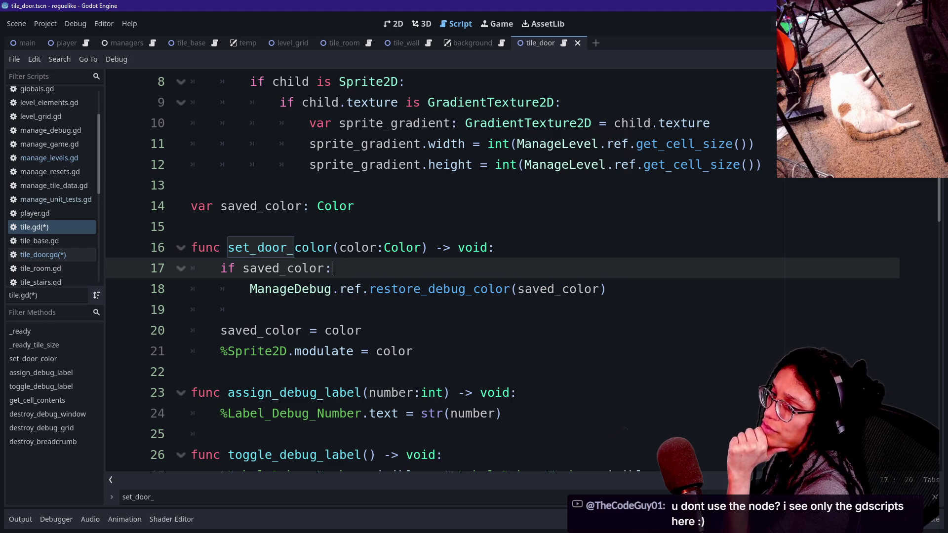
# Review function body lines 17–21, then restore the scene tree and file panels with Ctrl+Shift+F11
pyautogui.moveTo(420, 351); pyautogui.dragTo(220, 268)
pyautogui.click(331, 268)
pyautogui.click(371, 393)
pyautogui.moveTo(420, 351); pyautogui.dragTo(252, 310)
pyautogui.click(191, 226)
pyautogui.moveTo(191, 227); pyautogui.dragTo(362, 330)
pyautogui.click(191, 372)
pyautogui.moveTo(420, 351)
pyautogui.mouseDown()
pyautogui.moveTo(331, 268)
pyautogui.moveTo(427, 247)
pyautogui.mouseUp()
pyautogui.click(428, 247)
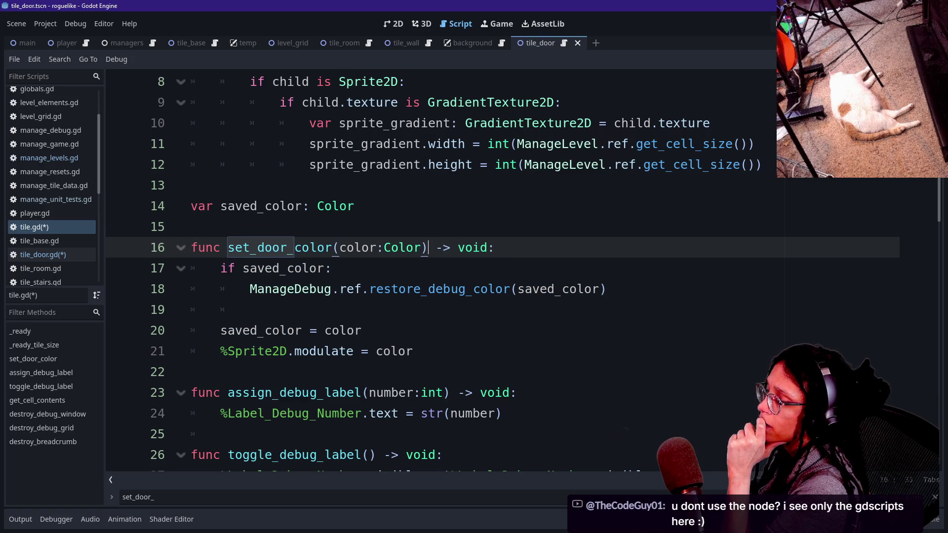
pyautogui.hotkey('ctrl', 'shift', 'F11')
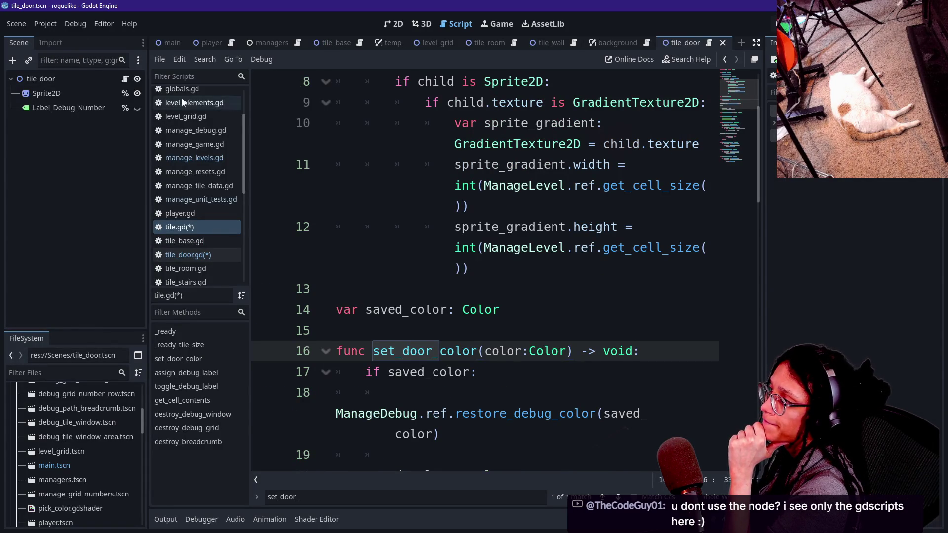
# Select the door's Sprite2D and frame it in the 2D view
pyautogui.click(49, 93)
pyautogui.click(394, 23)
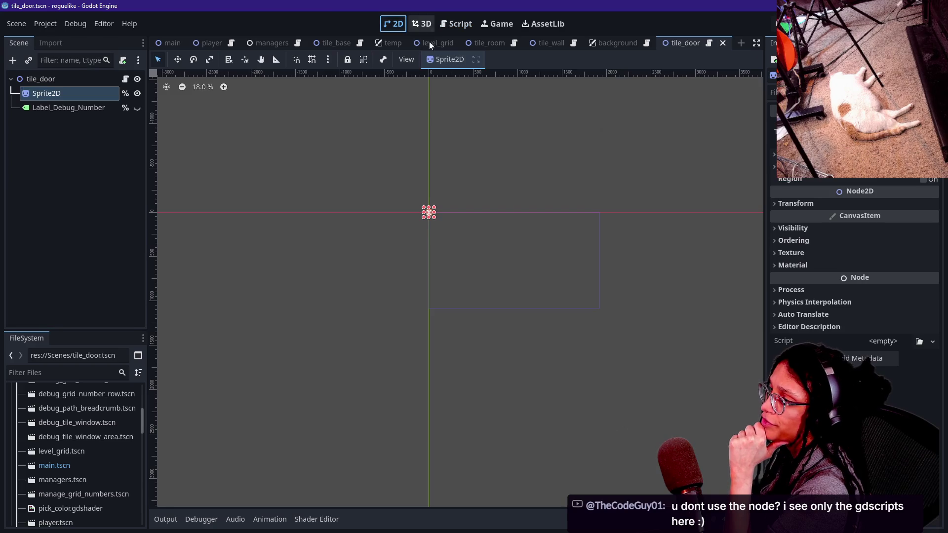
pyautogui.scroll(5, 394, 183)
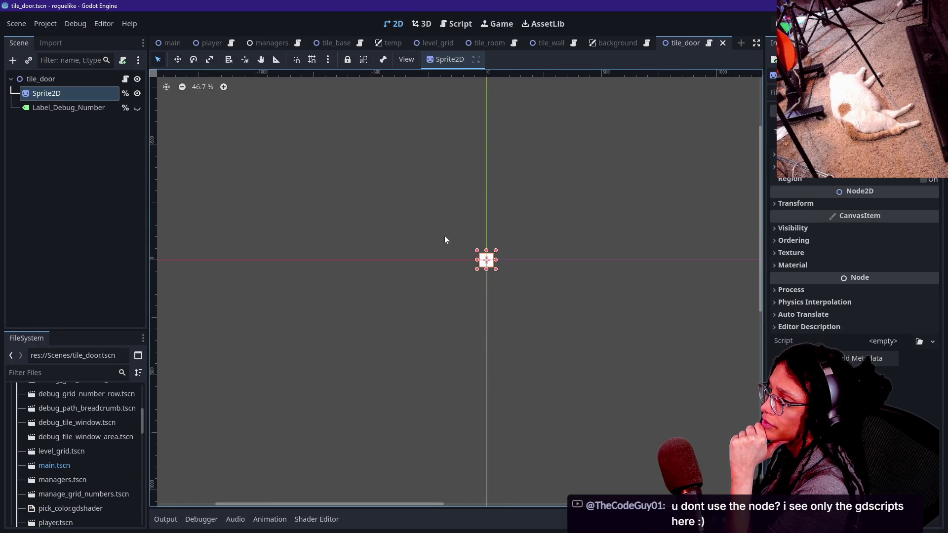
pyautogui.press('f')
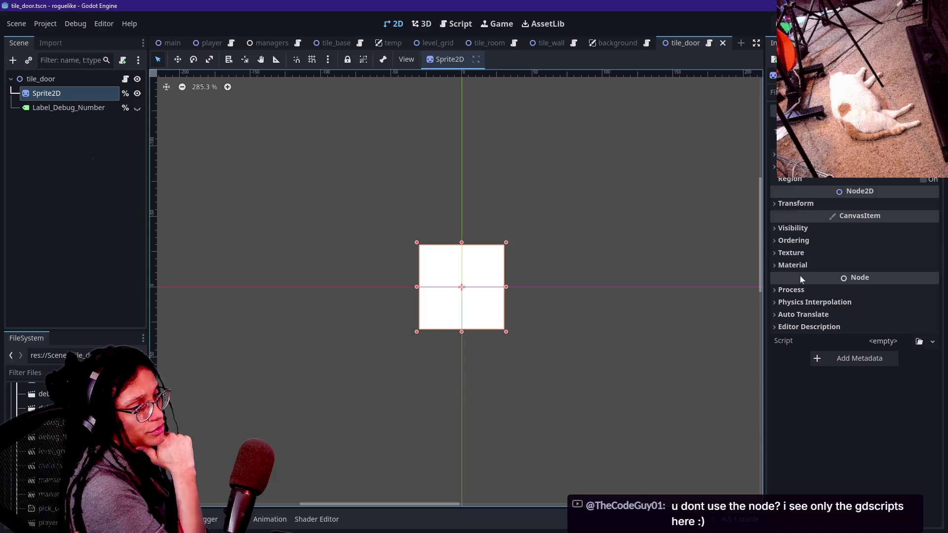
# Try a red Modulate tint under Visibility, then undo it back to white
pyautogui.click(805, 231)
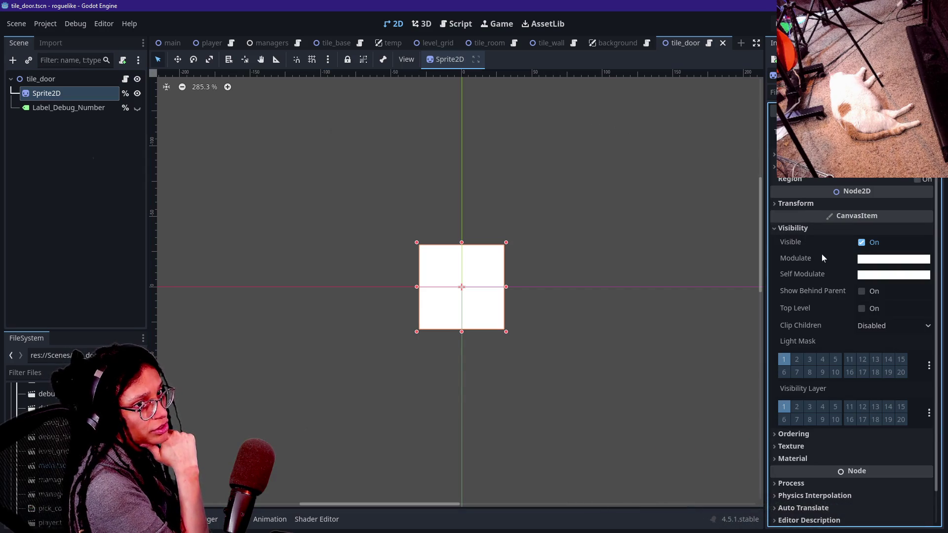
pyautogui.click(858, 265)
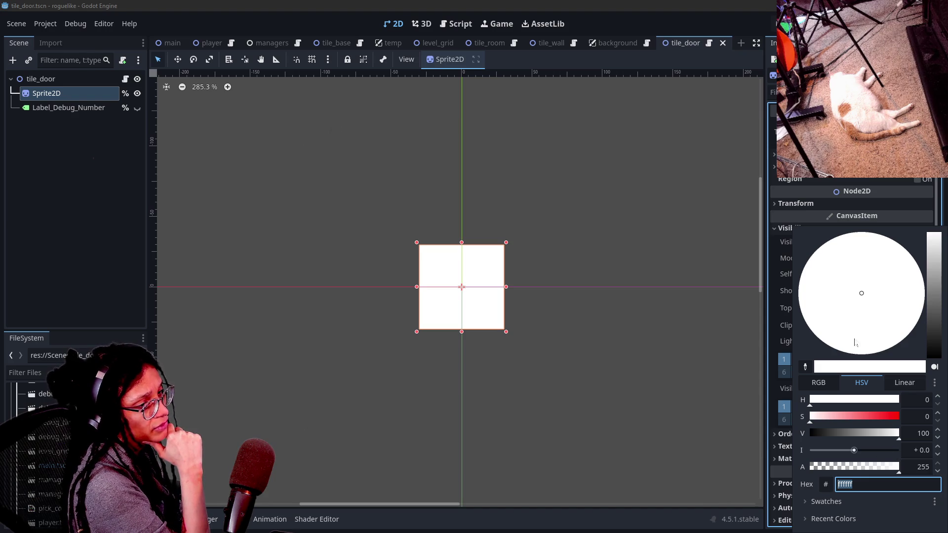
pyautogui.moveTo(839, 417)
pyautogui.mouseDown()
pyautogui.moveTo(919, 417)
pyautogui.moveTo(754, 451)
pyautogui.moveTo(928, 417)
pyautogui.mouseUp()
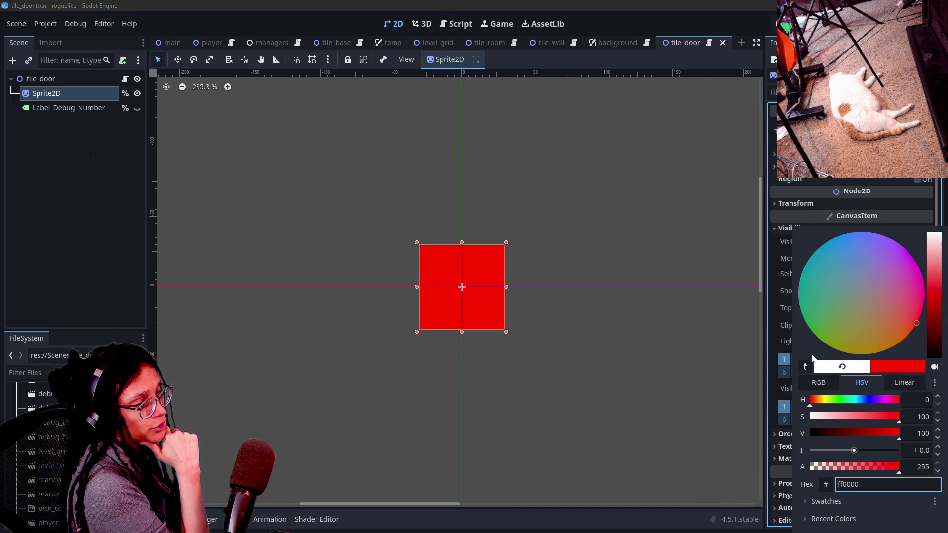
pyautogui.click(778, 331)
pyautogui.hotkey('ctrl', 'z')
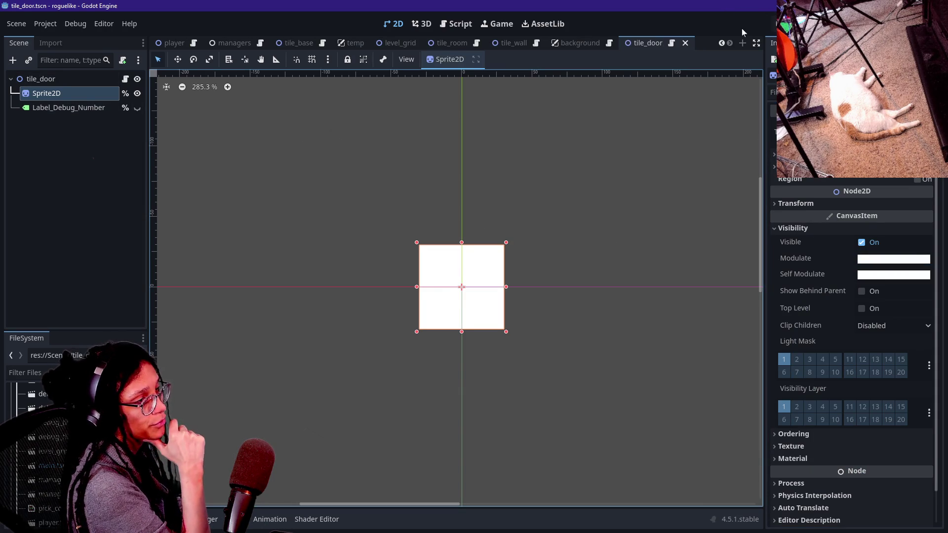
pyautogui.click(786, 23)
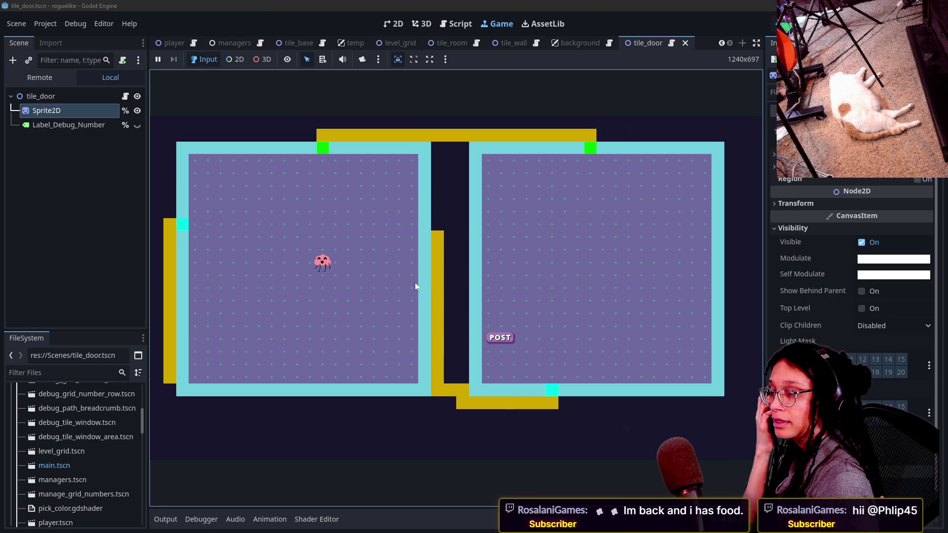
# Inspect debug info for two path tiles in the running game, then dismiss the tile-info window
pyautogui.click(438, 241)
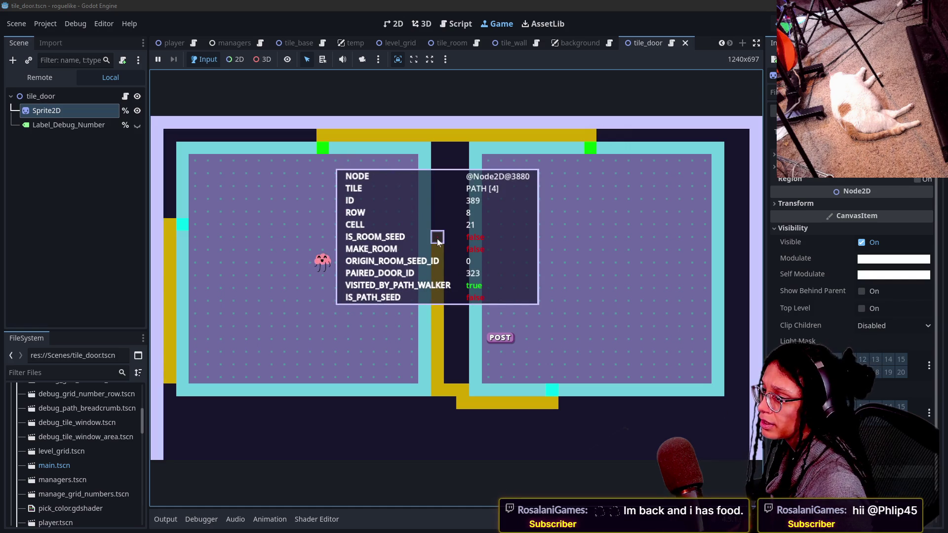
pyautogui.click(431, 287)
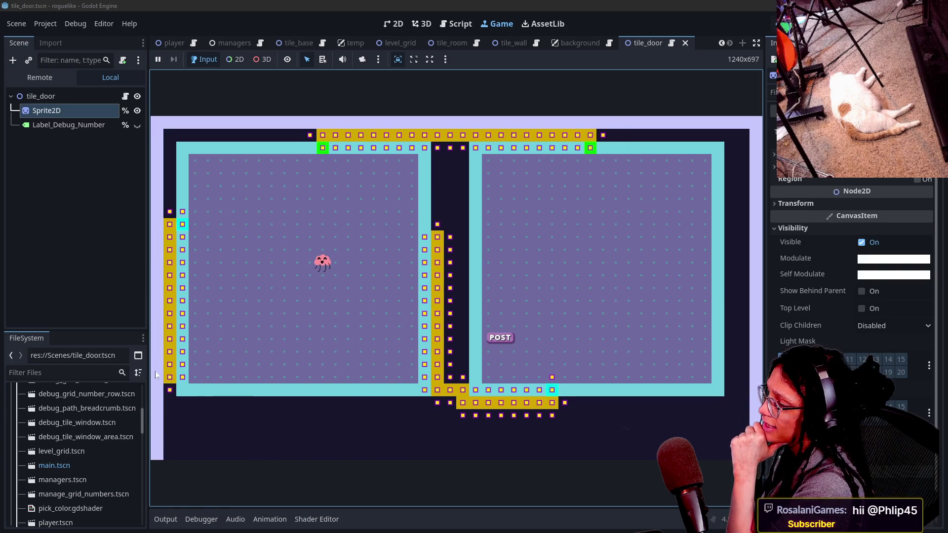
pyautogui.click(170, 387)
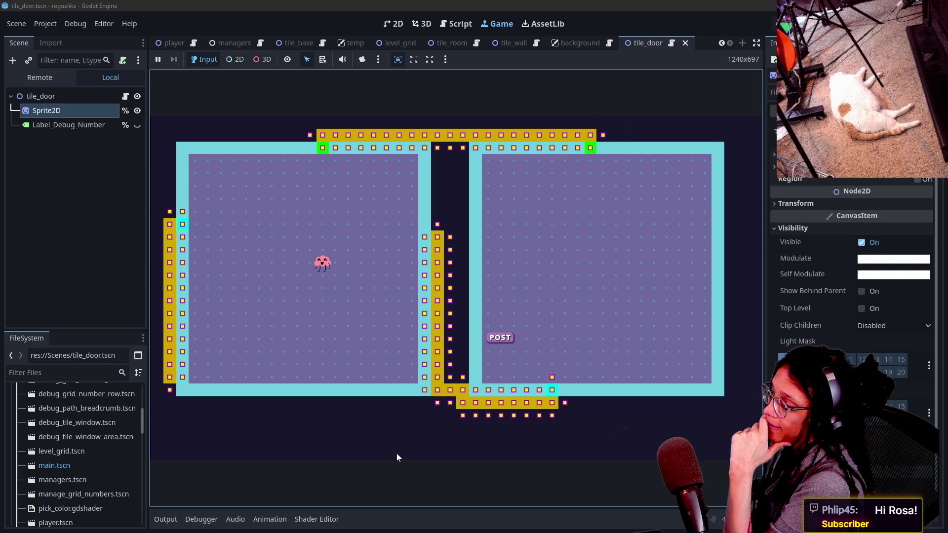
# Check the unit-test results in the Output log, then hide it and return to tile.gd
pyautogui.click(173, 517)
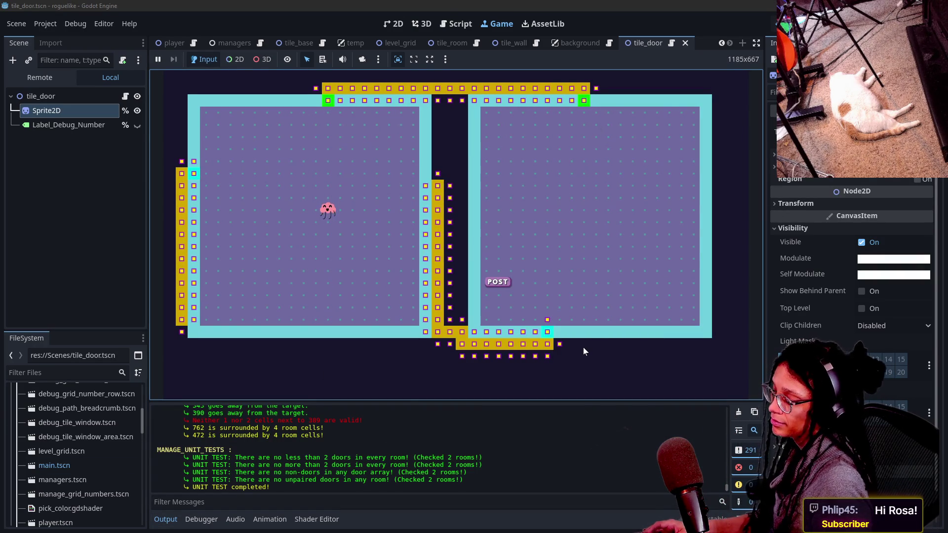
pyautogui.hotkey('ctrl', 'j')
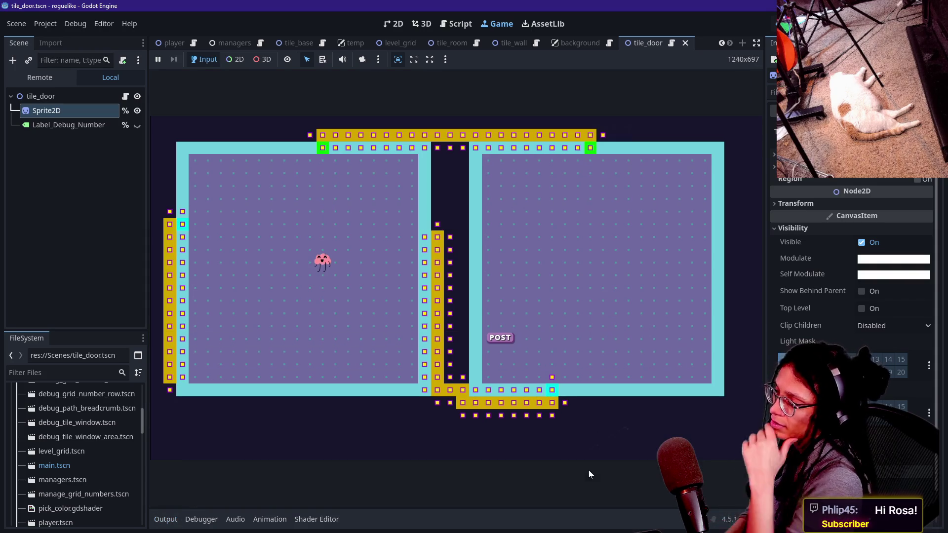
pyautogui.click(173, 406)
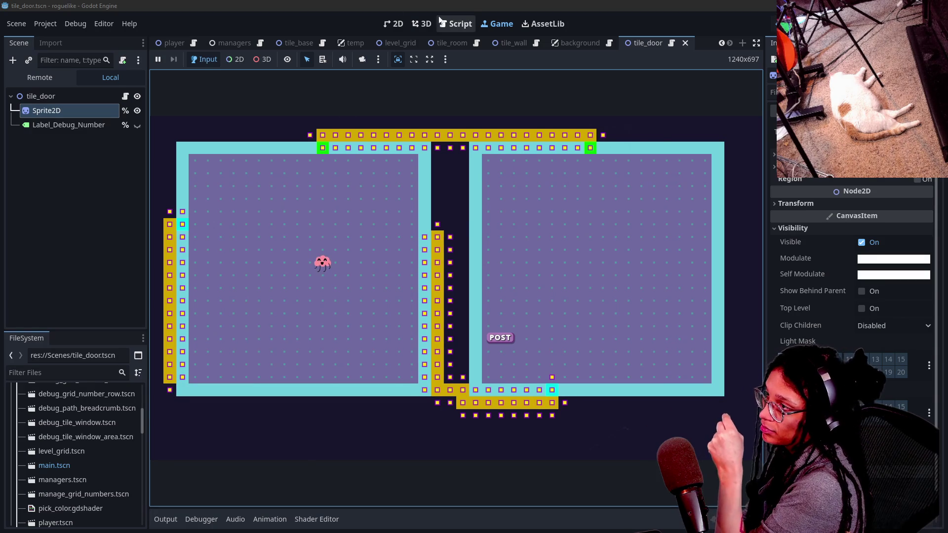
pyautogui.click(454, 23)
pyautogui.click(468, 222)
# Hide the side docks and search tile.gd for the set_door_ function name
pyautogui.hotkey('ctrl', 'shift', 'F11')
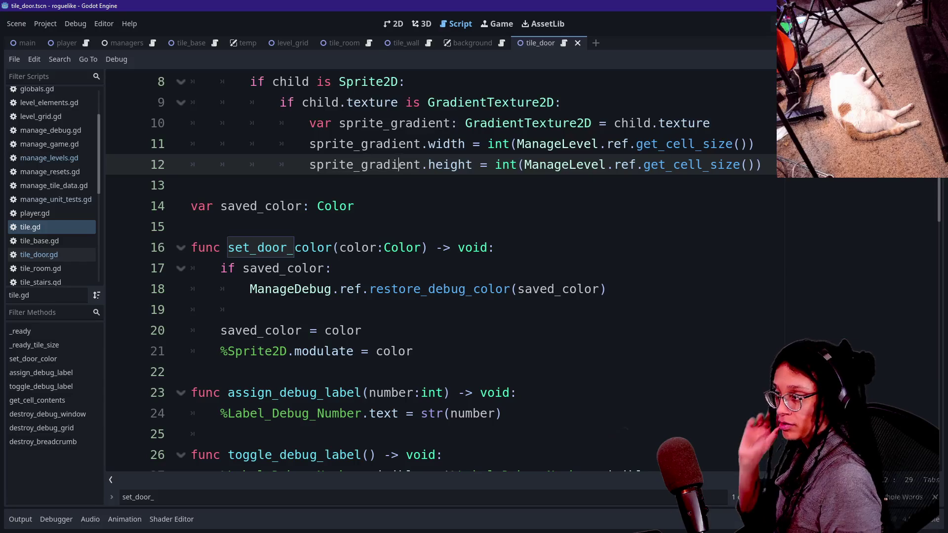
pyautogui.scroll(-3, 487, 354)
pyautogui.click(487, 351)
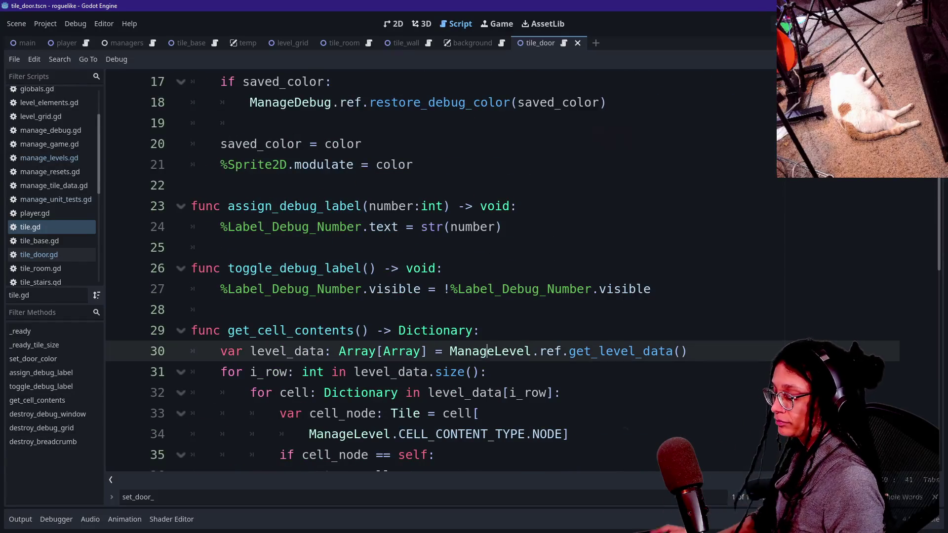
pyautogui.hotkey('ctrl', 'f')
pyautogui.press('Escape')
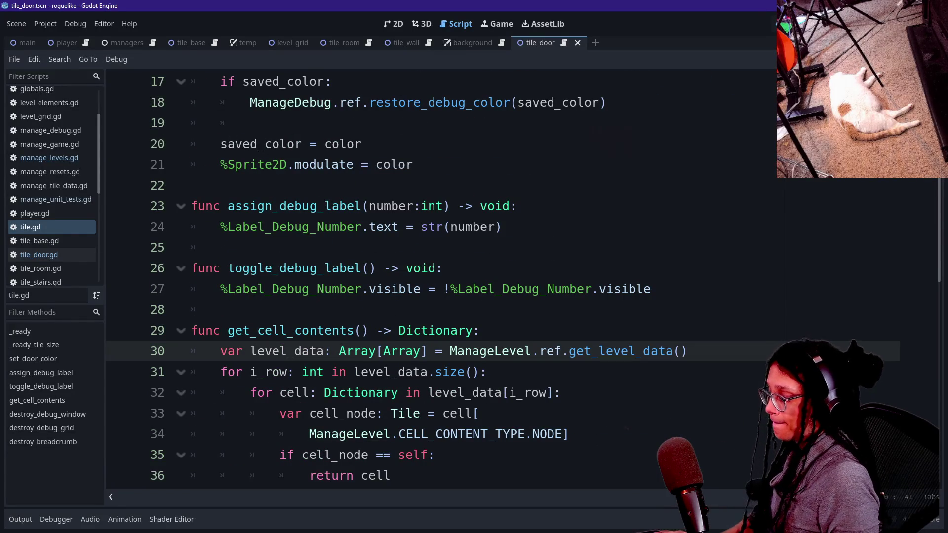
pyautogui.hotkey('ctrl', 'f')
pyautogui.write('_is_v')
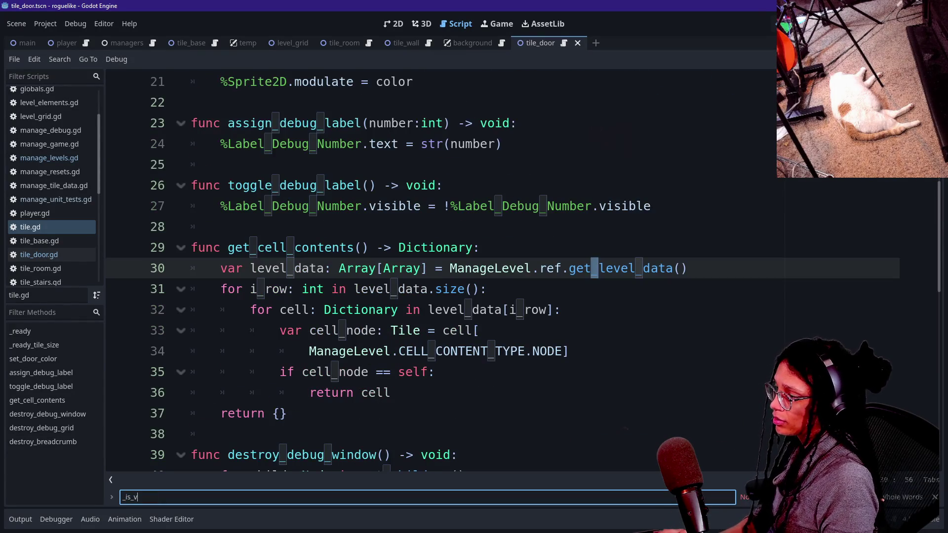
pyautogui.click(480, 330)
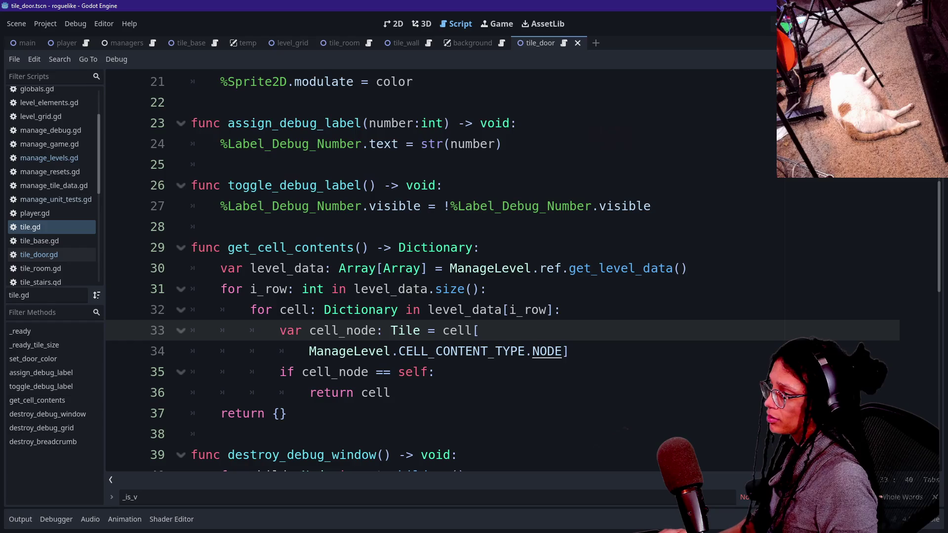
pyautogui.hotkey('ctrl', 'alt', 'o')
pyautogui.press('Escape')
pyautogui.scroll(2, 395, 272)
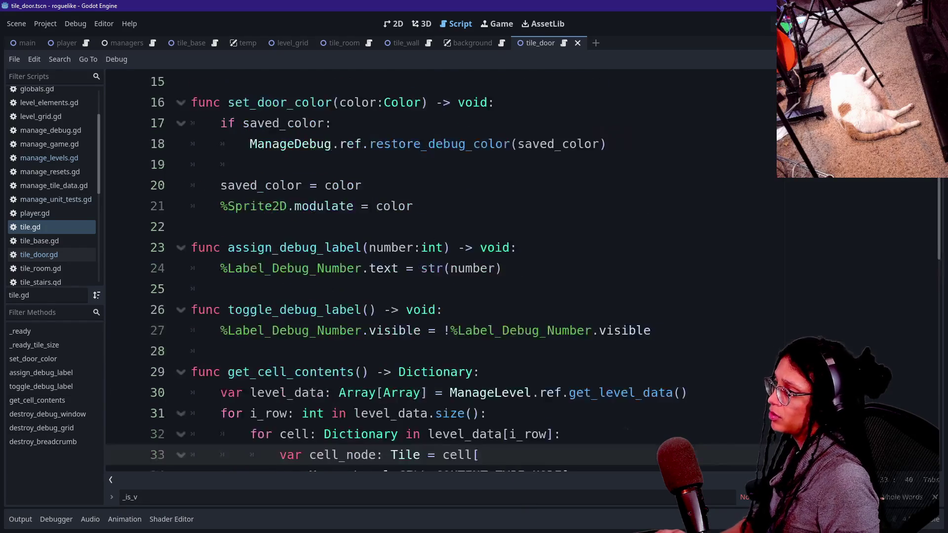
pyautogui.scroll(2, 435, 272)
# Rename set_door_color to set_tile_color on line 16 of tile.gd and save the script
pyautogui.click(435, 268)
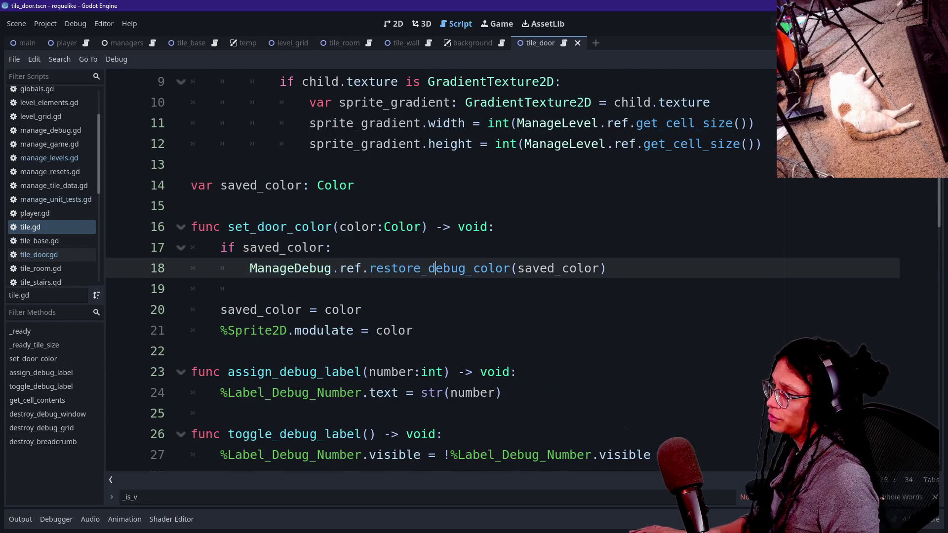
pyautogui.click(288, 227)
pyautogui.press('BackSpace')
pyautogui.press('BackSpace')
pyautogui.press('BackSpace')
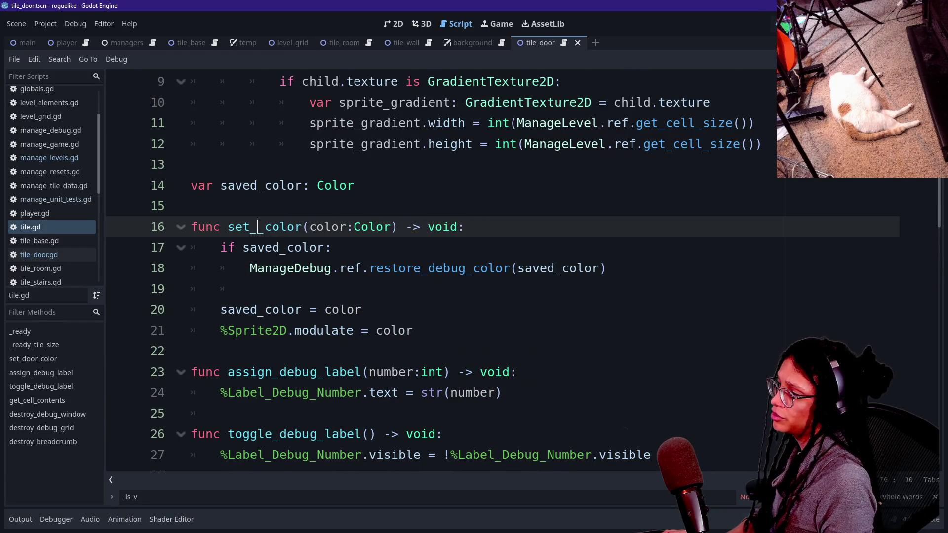
pyautogui.write('node')
pyautogui.press('BackSpace')
pyautogui.press('BackSpace')
pyautogui.press('BackSpace')
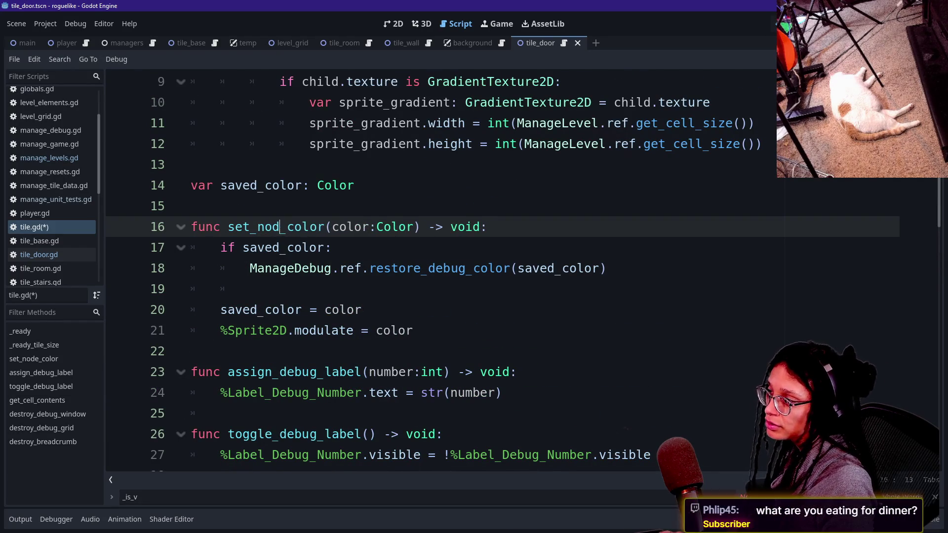
pyautogui.write('tile')
pyautogui.click(191, 165)
pyautogui.hotkey('ctrl', 's')
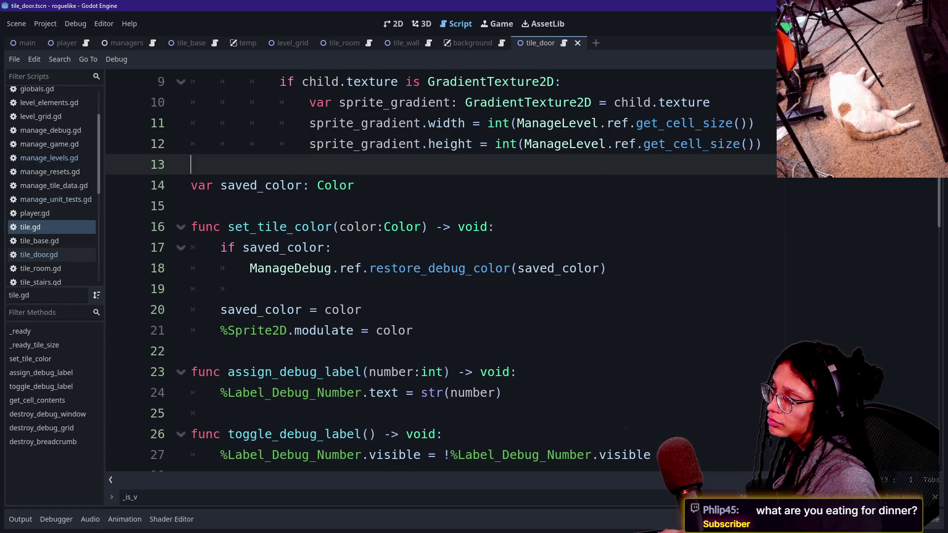
pyautogui.click(333, 247)
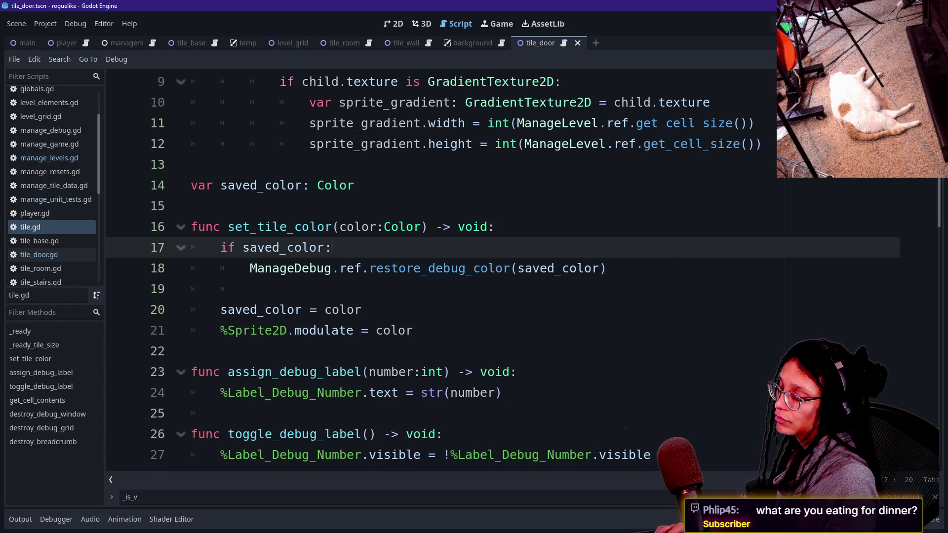
pyautogui.hotkey('shift', 'alt', 'o')
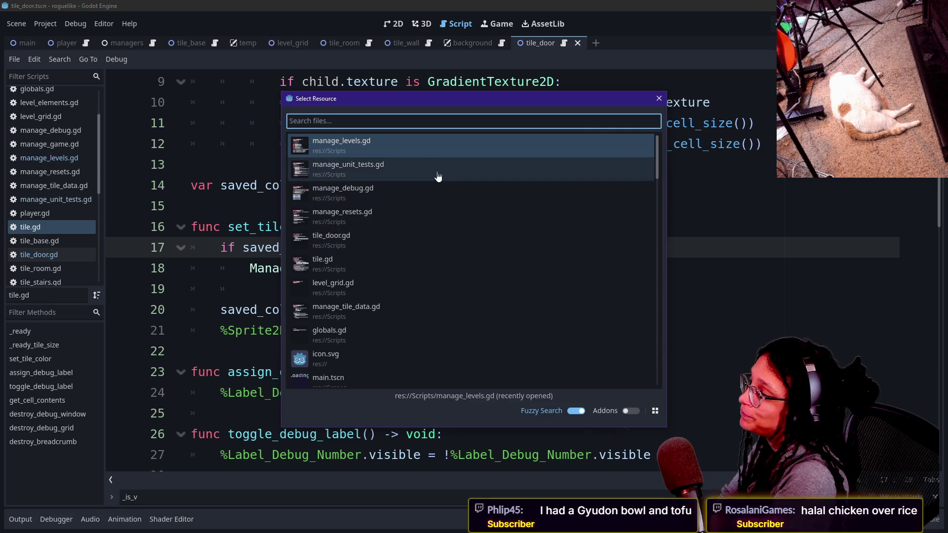
# Quick-open manage_levels.gd by searching 'level' among the project's resources
pyautogui.click(453, 169)
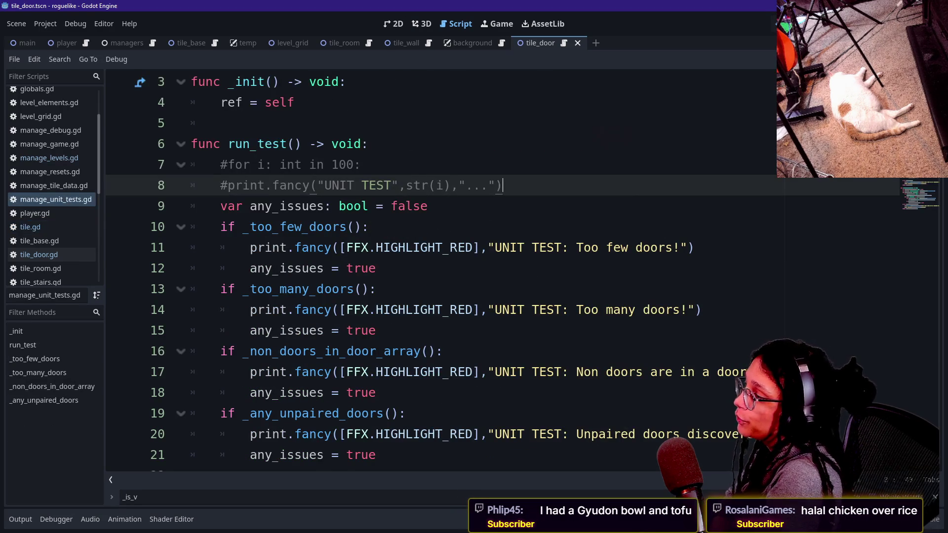
pyautogui.hotkey('shift', 'alt', 'o')
pyautogui.write('level')
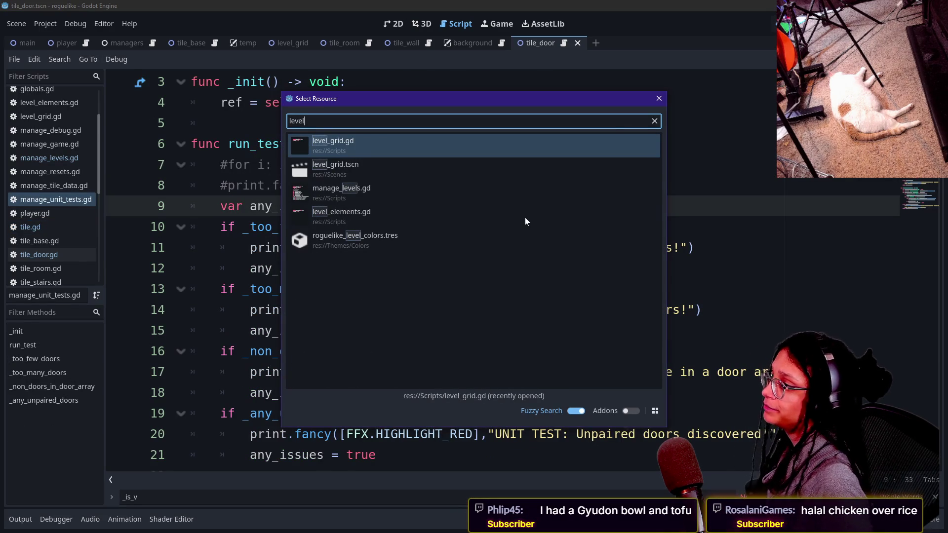
pyautogui.press('Down')
pyautogui.press('Down')
pyautogui.press('Down')
pyautogui.press('Up')
pyautogui.press('Up')
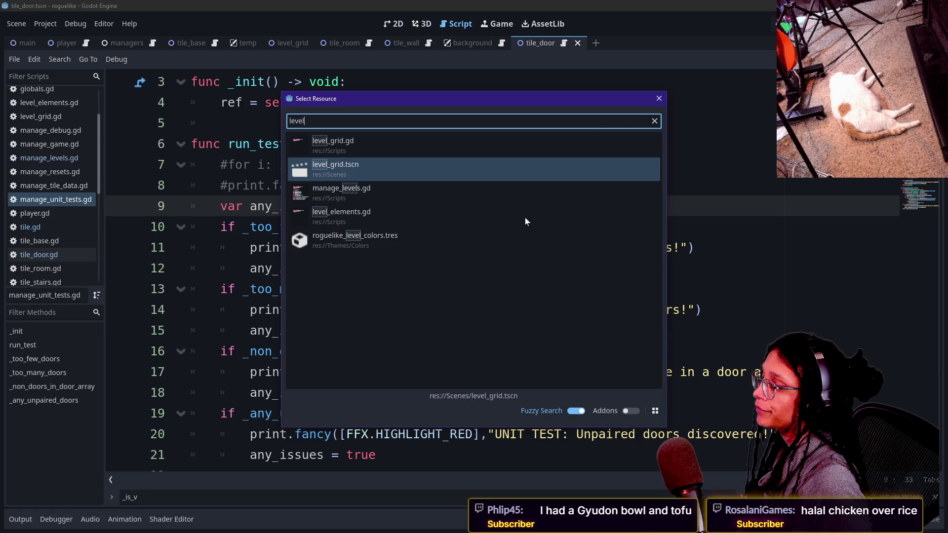
pyautogui.press('Down')
pyautogui.press('Escape')
pyautogui.hotkey('alt', 'Left')
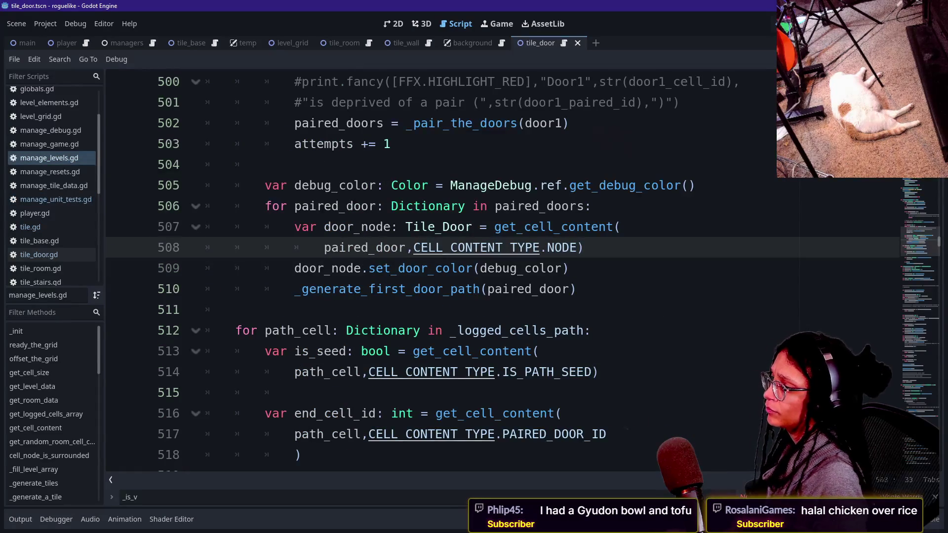
# Search for '_continue_' and move down to the 'if generated_path_cell:' block near line 652
pyautogui.hotkey('ctrl', 'f')
pyautogui.write('_continue_')
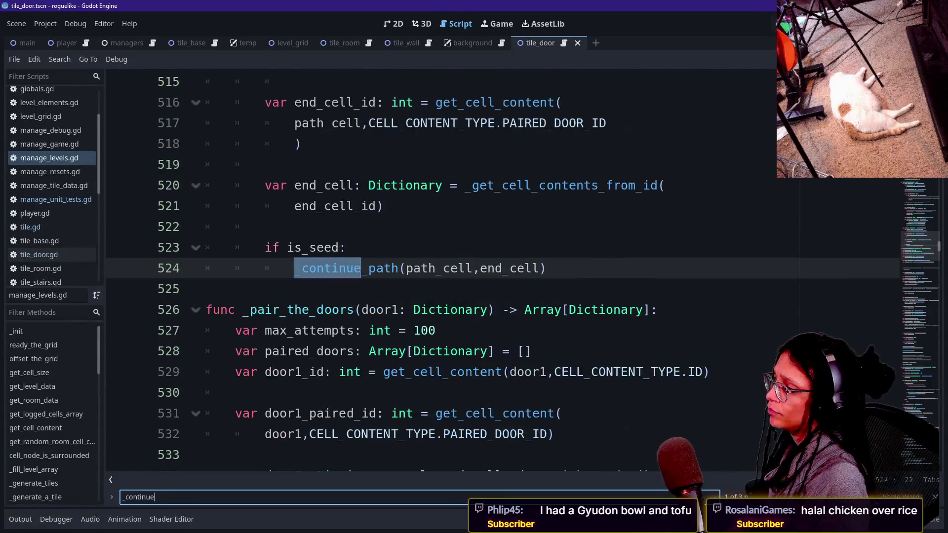
pyautogui.press('Return')
pyautogui.scroll(-1, 494, 277)
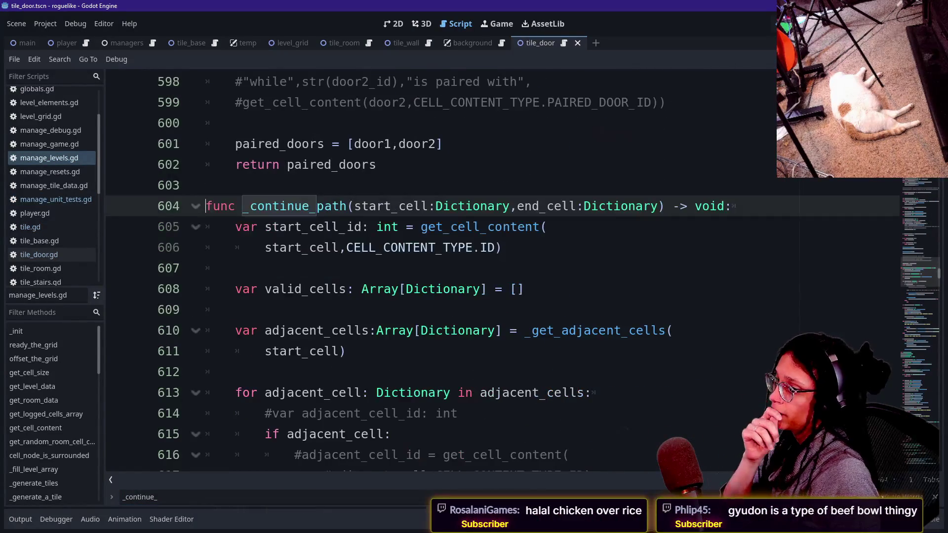
pyautogui.scroll(-1, 493, 277)
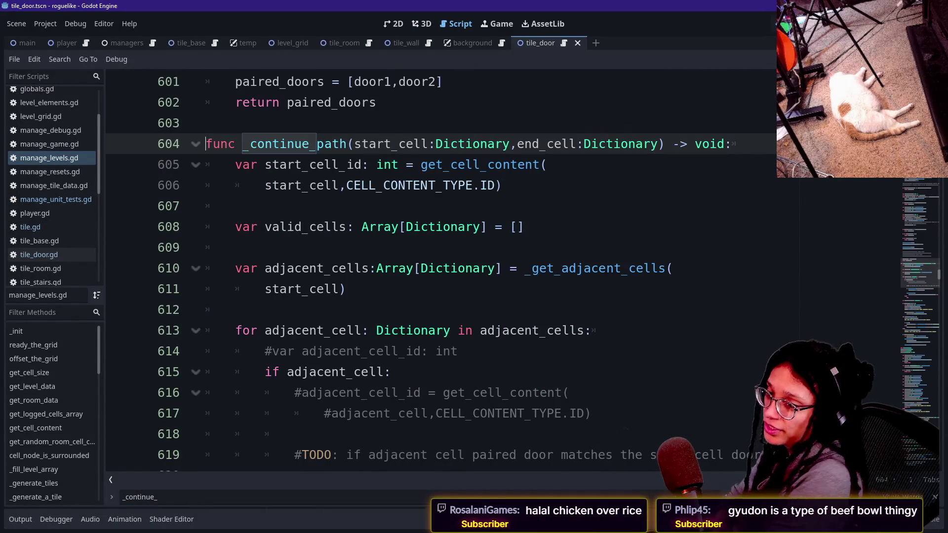
pyautogui.press('Down')
pyautogui.press('Down')
pyautogui.press('Down')
pyautogui.press('Down')
pyautogui.press('Down')
pyautogui.press('Down')
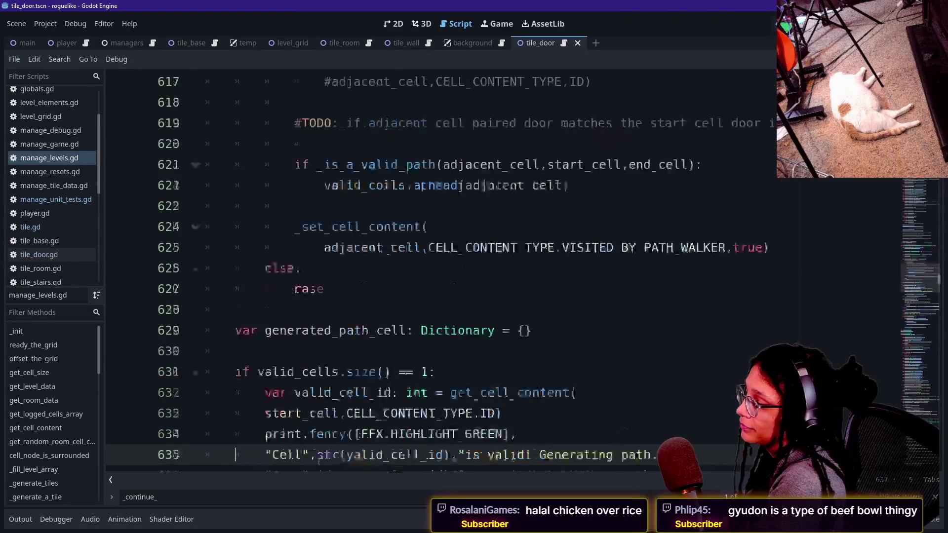
pyautogui.press('Down')
pyautogui.press('Down')
pyautogui.press('Down')
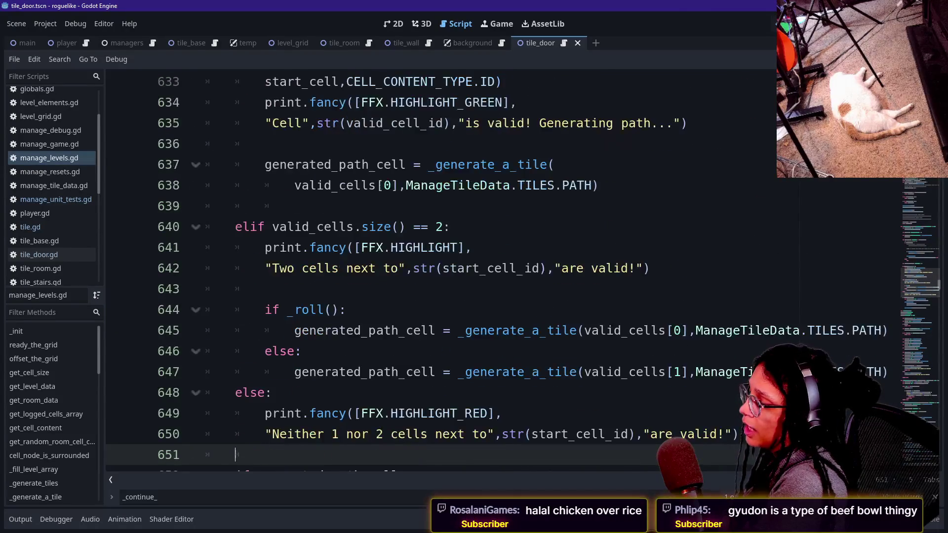
pyautogui.press('Down')
pyautogui.press('Down')
pyautogui.press('Down')
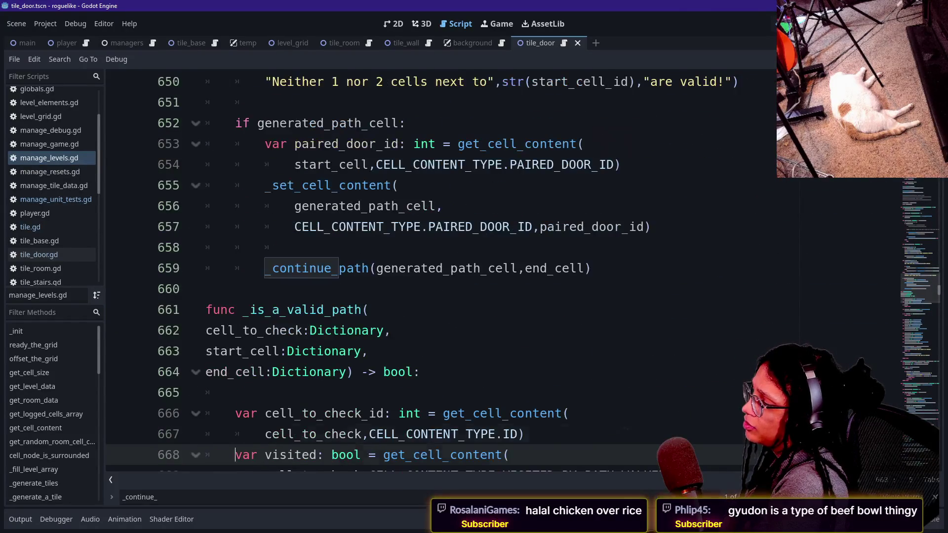
pyautogui.press('Up')
pyautogui.press('Up')
pyautogui.press('Up')
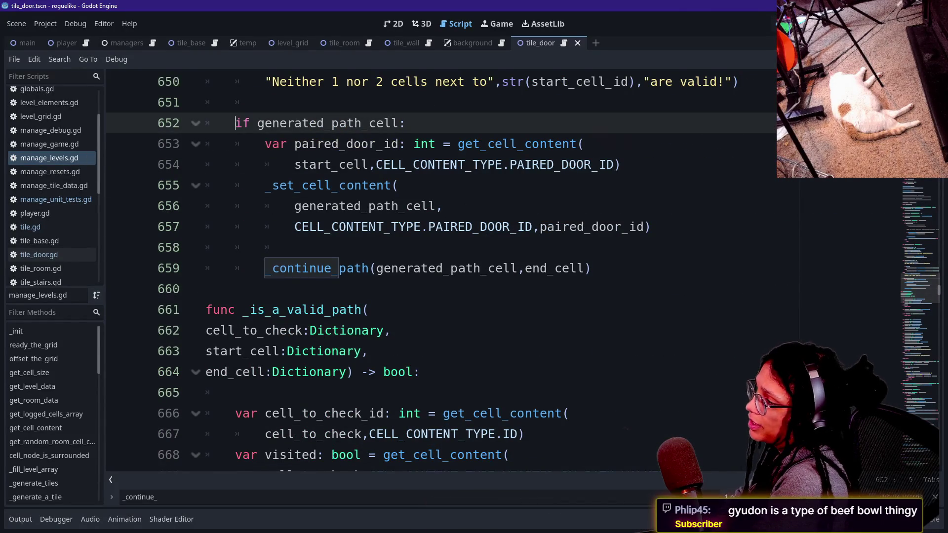
# Add an 'else:' line aligned with the if, just after the recursive _continue_path call
pyautogui.click(206, 289)
pyautogui.press('Up')
pyautogui.press('Up')
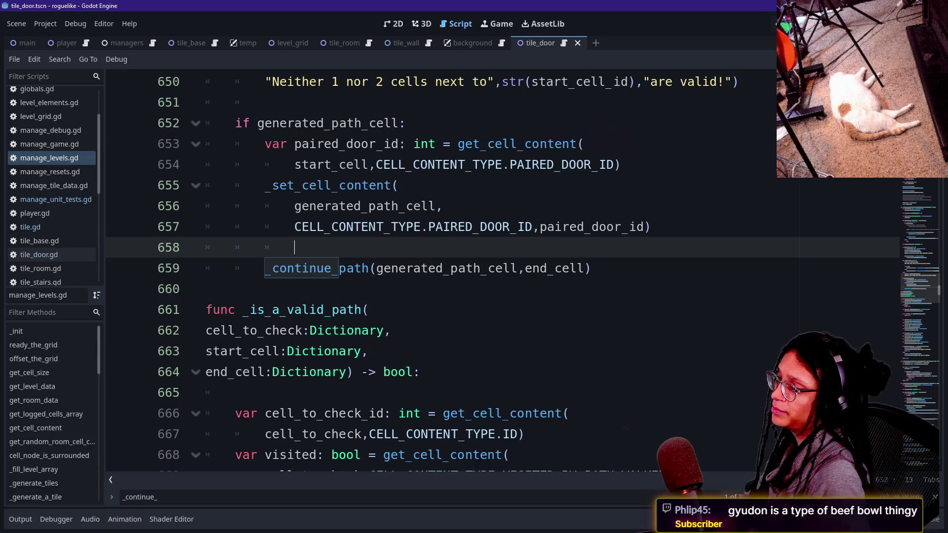
pyautogui.press('Down')
pyautogui.press('End')
pyautogui.press('Return')
pyautogui.press('BackSpace')
pyautogui.write('else:')
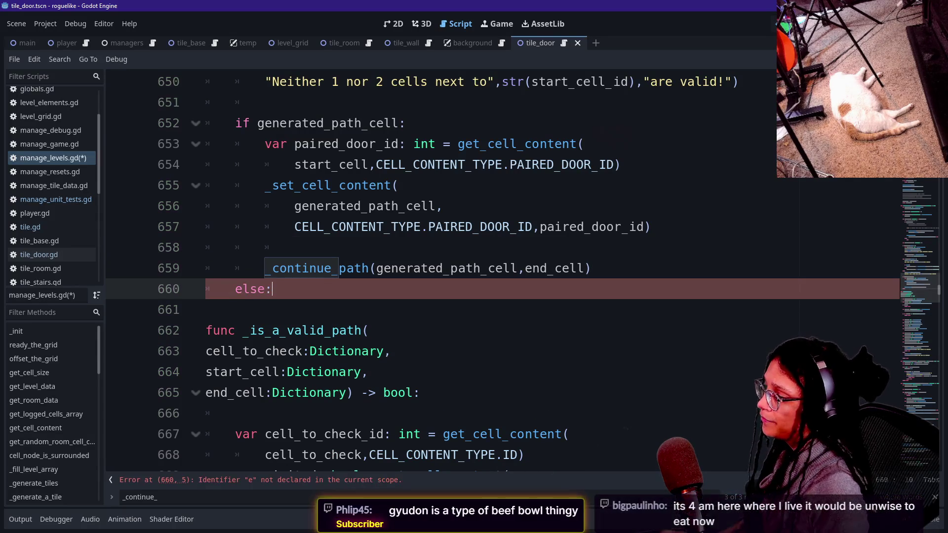
pyautogui.press('Return')
# In the else body, type print.fancy([FFX.HIGHLIGHT_RED],"Path", using autocomplete for HIGHLIGHT_RED
pyautogui.write('print.f')
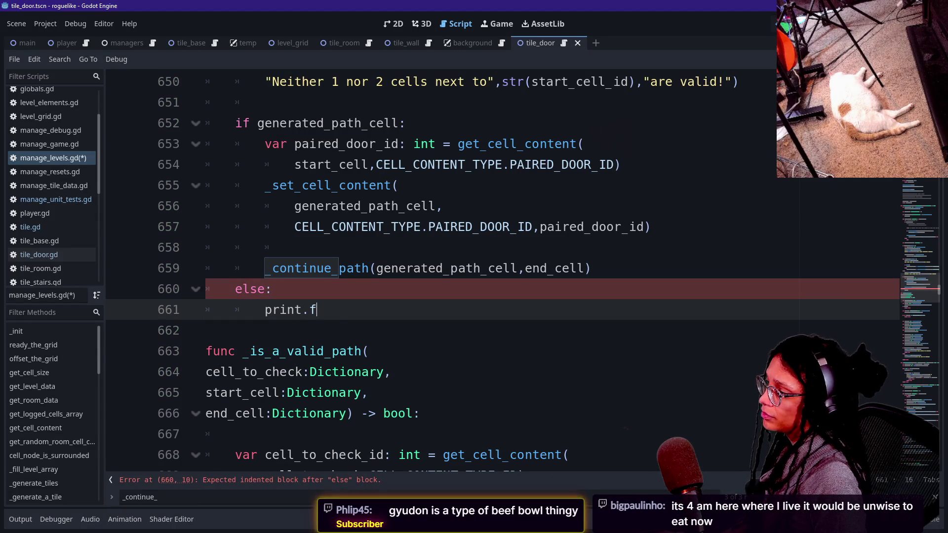
pyautogui.write('ancy(')
pyautogui.write('F')
pyautogui.press('BackSpace')
pyautogui.write('[FFX>')
pyautogui.press('BackSpace')
pyautogui.write('.HI')
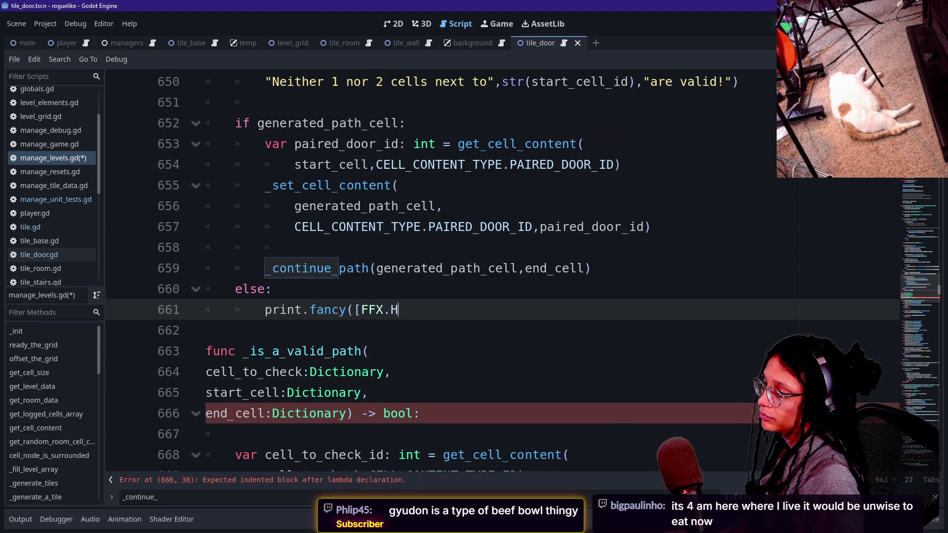
pyautogui.press('Down')
pyautogui.press('Down')
pyautogui.press('Return')
pyautogui.write(']')
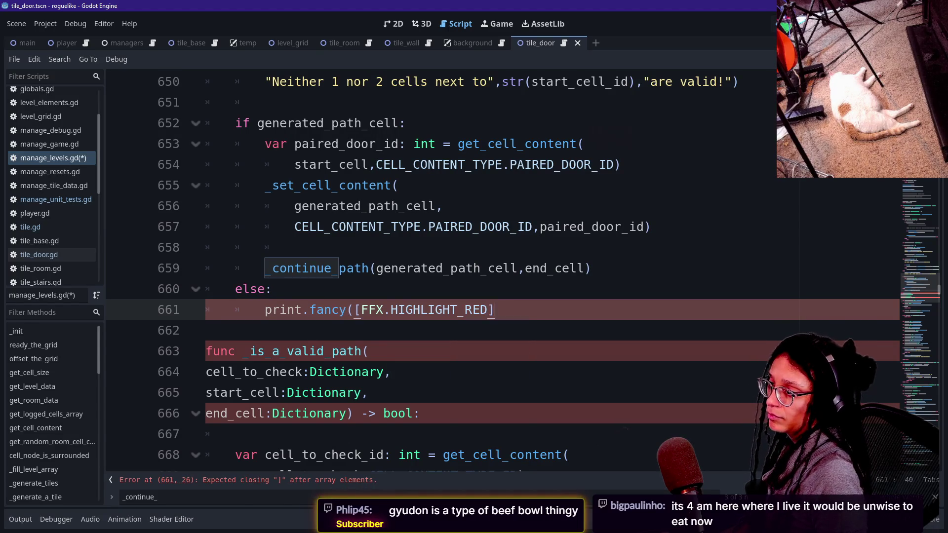
pyautogui.write(',')
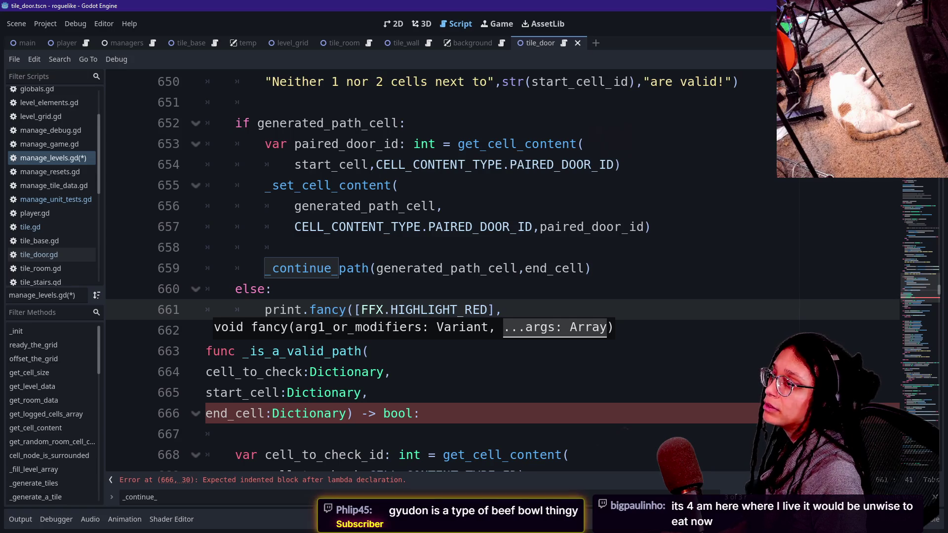
pyautogui.write('"P')
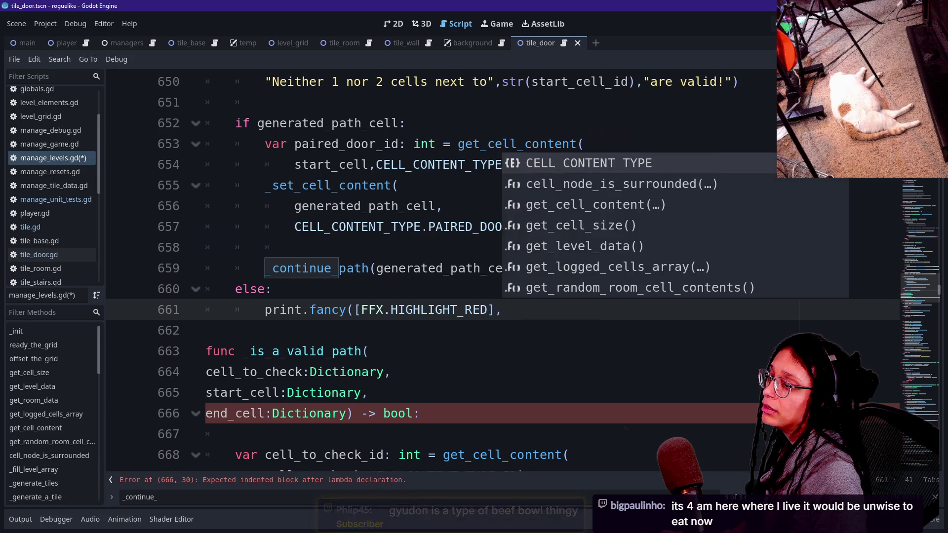
pyautogui.write('ath')
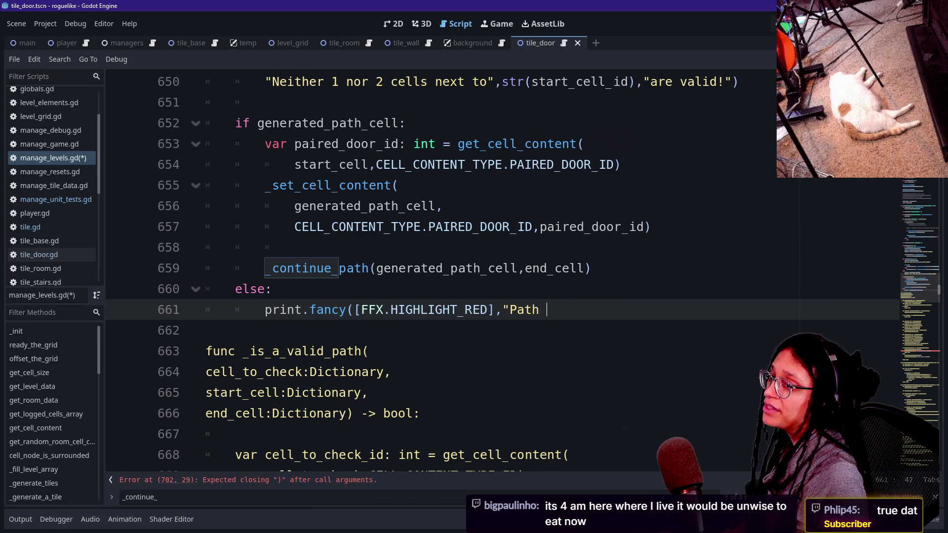
pyautogui.write('",')
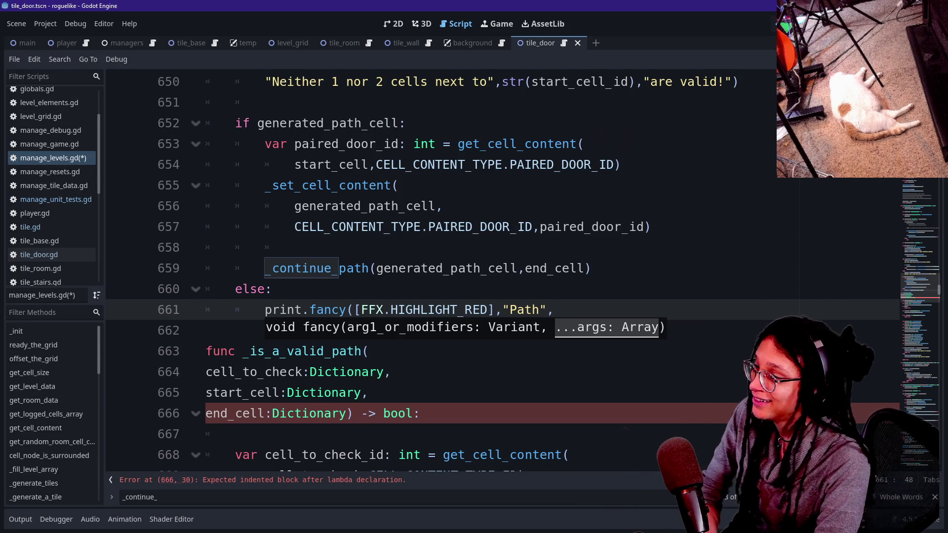
# After "Path", on line 661, add str(paired to the red print, fixing typos along the way
pyautogui.press('Escape')
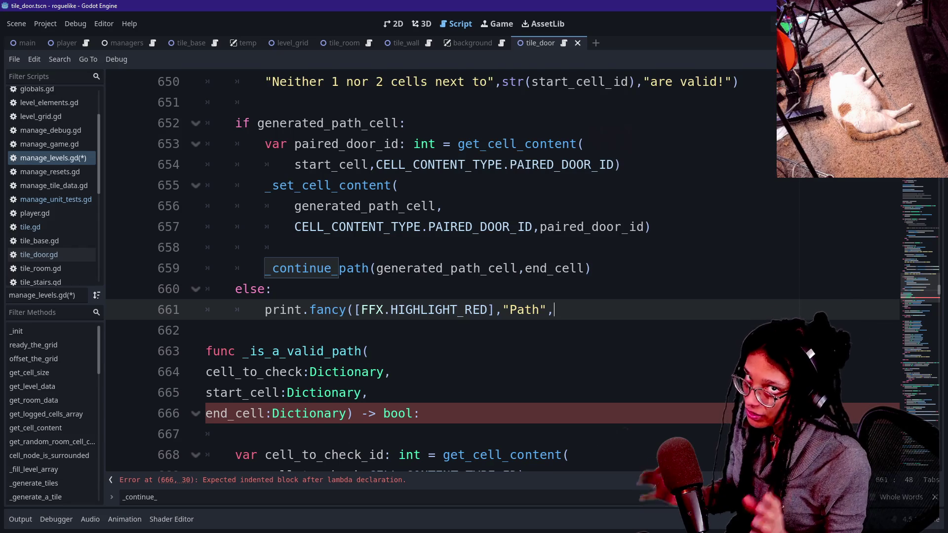
pyautogui.press('BackSpace')
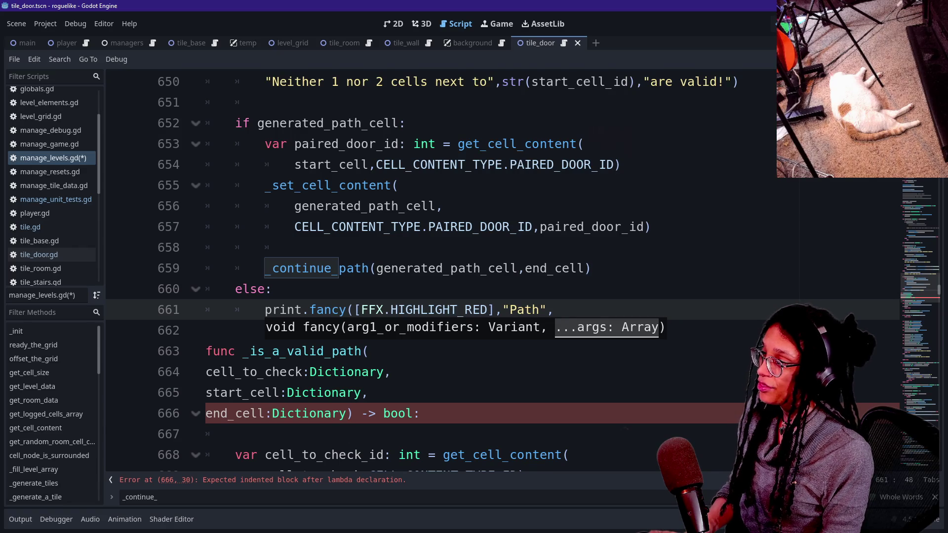
pyautogui.write('str_paired')
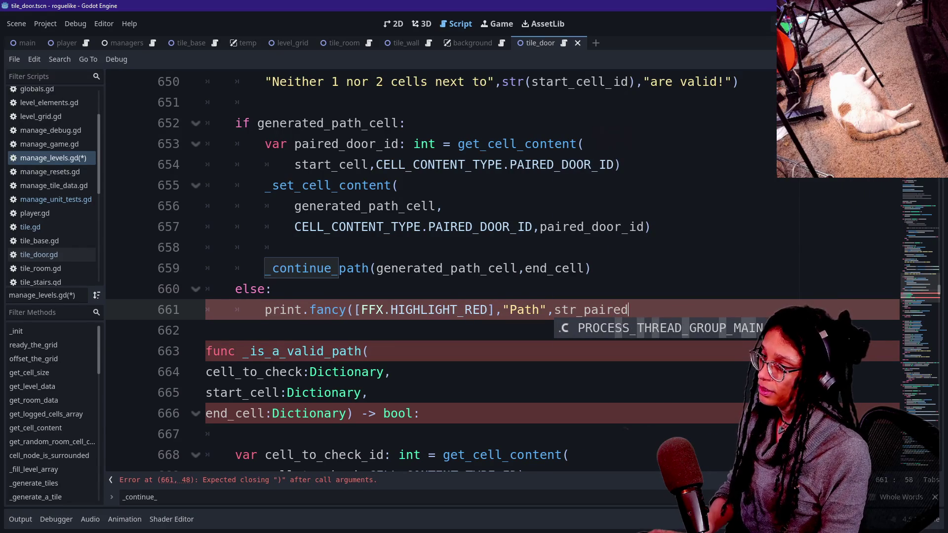
pyautogui.press('BackSpace')
pyautogui.press('BackSpace')
pyautogui.press('BackSpace')
pyautogui.write('(p')
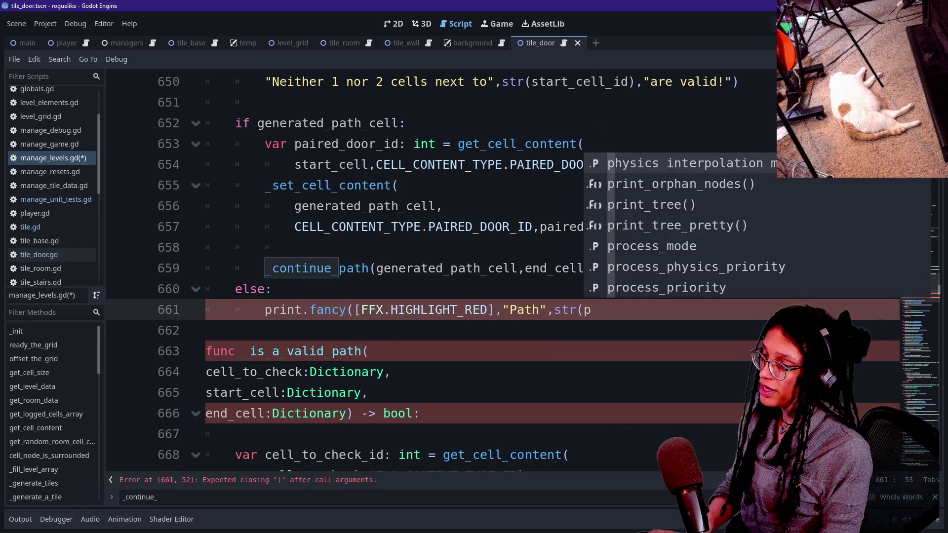
pyautogui.write('aired)')
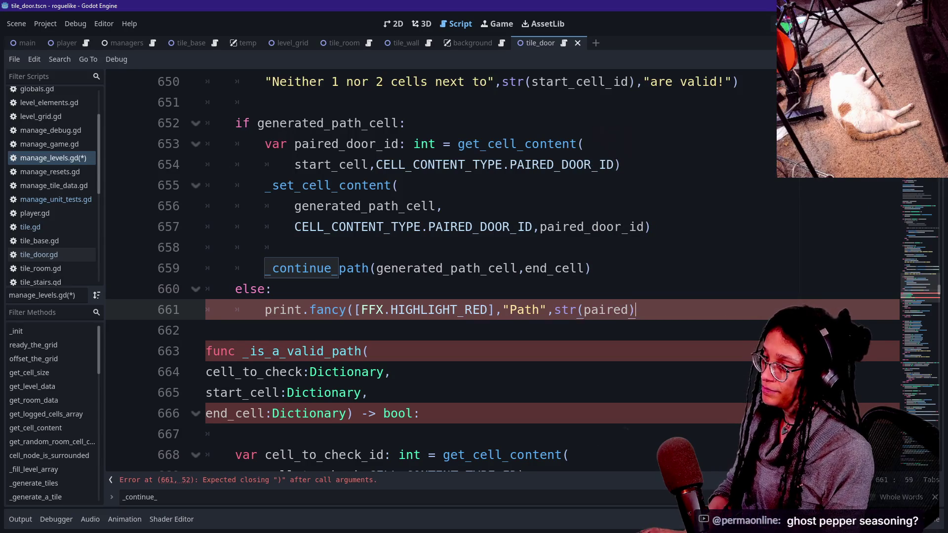
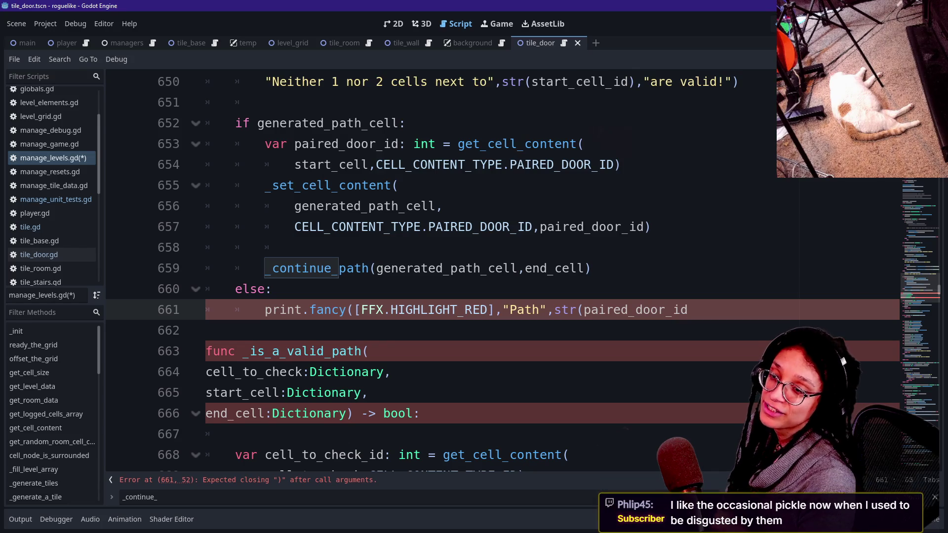
# Finish the red print.fancy message as 'Path <id> has resolved!' with its arguments wrapped onto a new line
pyautogui.press('Down')
pyautogui.press('Down')
pyautogui.press('Down')
pyautogui.press('Up')
pyautogui.press('Up')
pyautogui.press('Up')
pyautogui.press('Down')
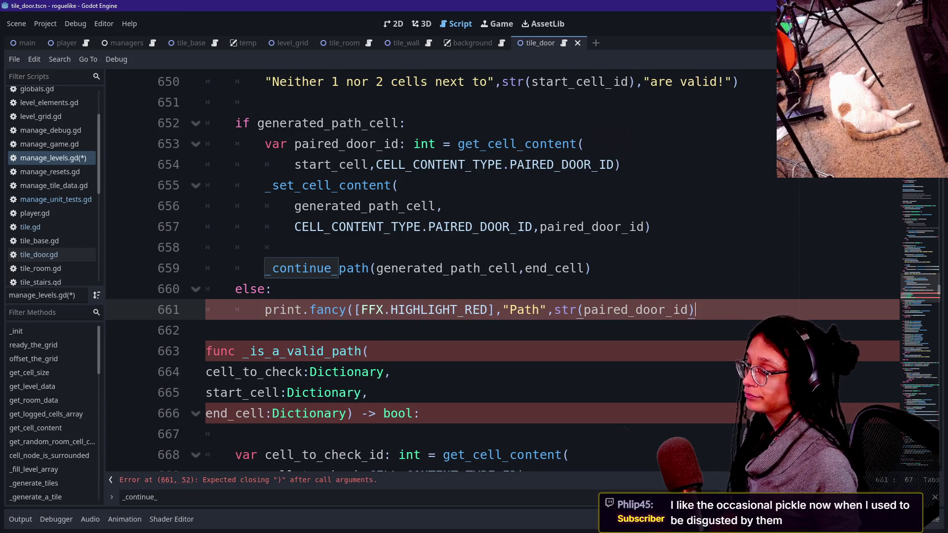
pyautogui.write(',"')
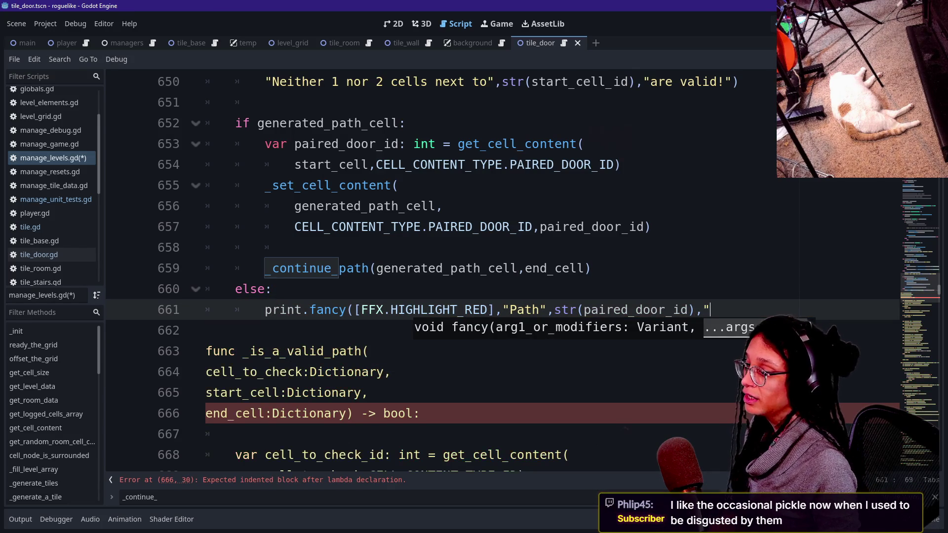
pyautogui.press('Return')
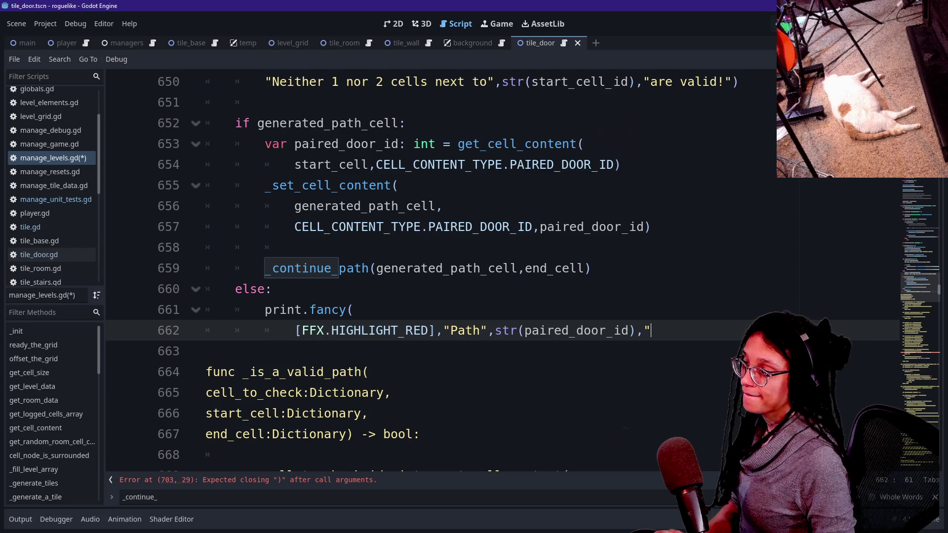
pyautogui.write('d!")')
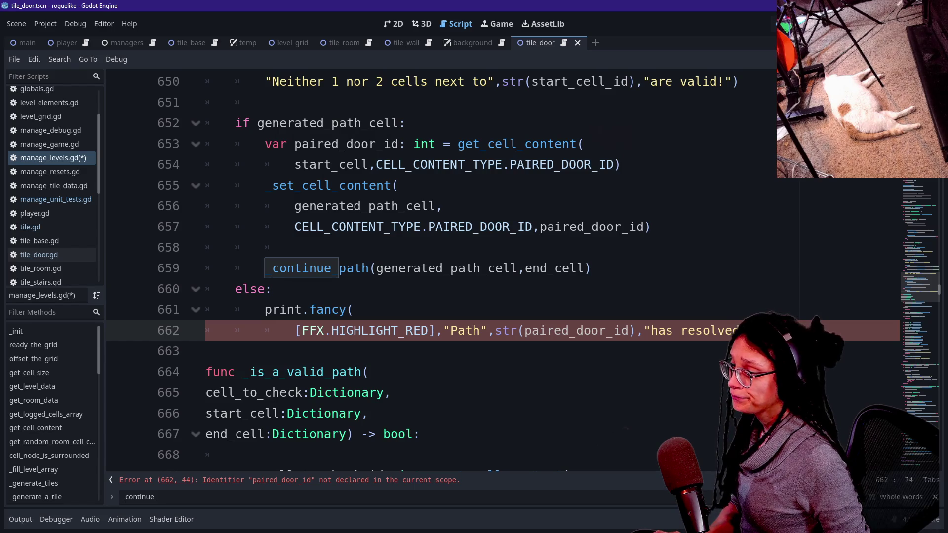
# Inspect the paired_door_id declaration and put the caret on blank line 651
pyautogui.click(346, 123)
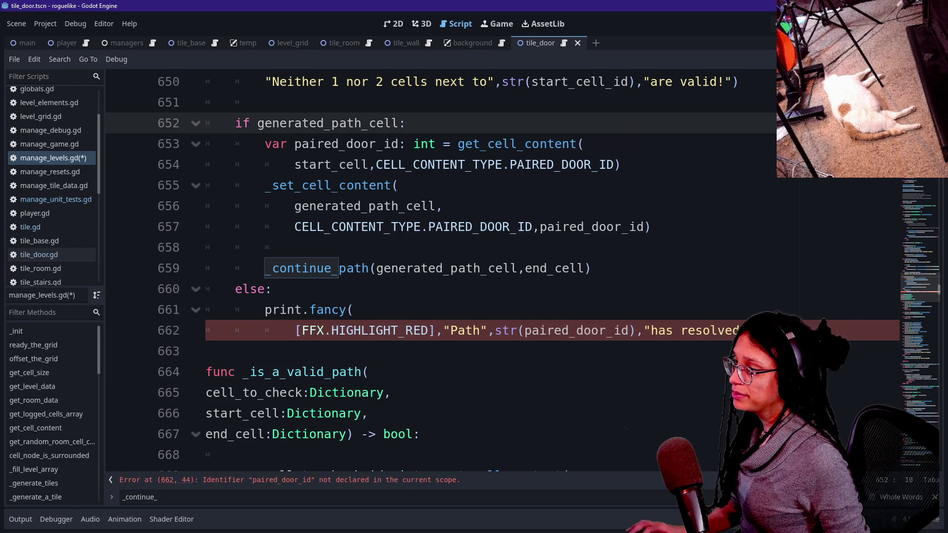
pyautogui.moveTo(265, 144); pyautogui.dragTo(413, 144)
pyautogui.click(265, 103)
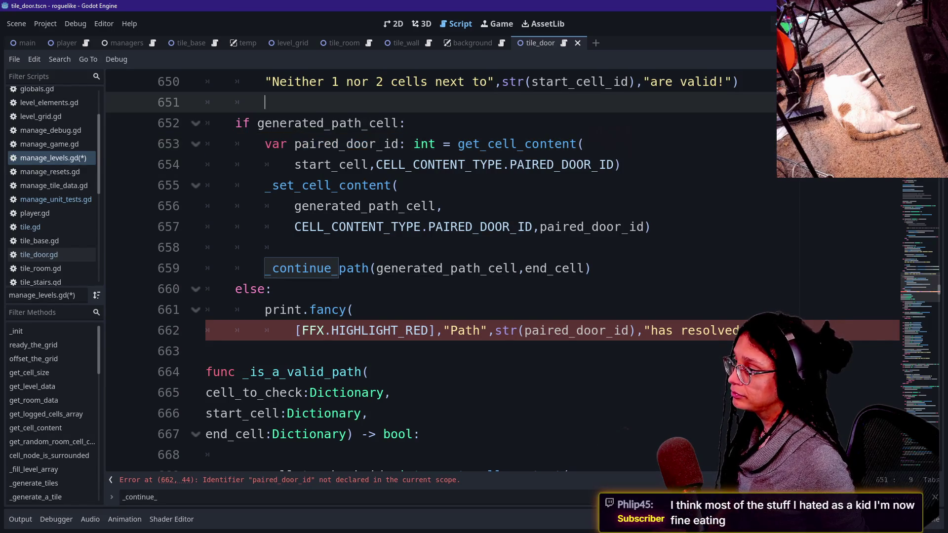
pyautogui.scroll(1, 445, 272)
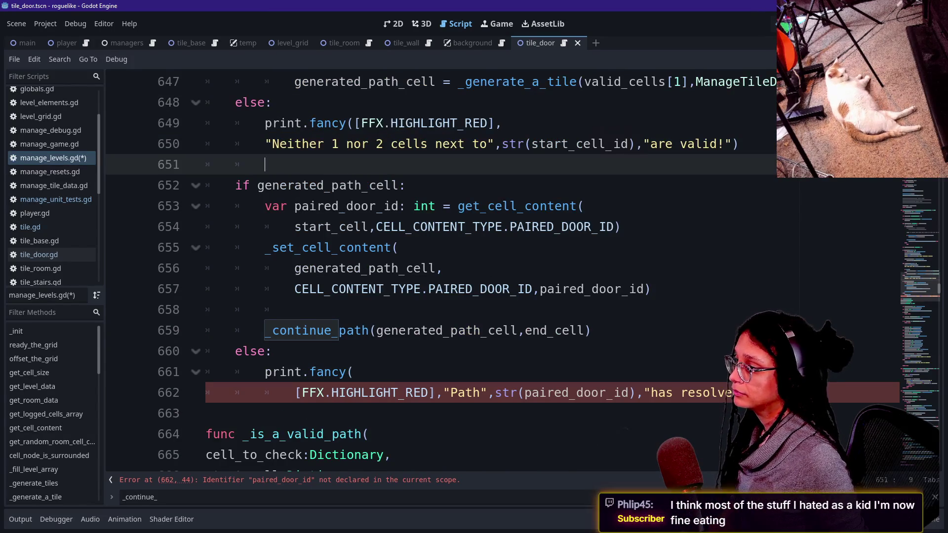
# Add a 'var paired_door_id: int' declaration above the if block
pyautogui.press('Return')
pyautogui.press('BackSpace')
pyautogui.write('var paired_door_id: ')
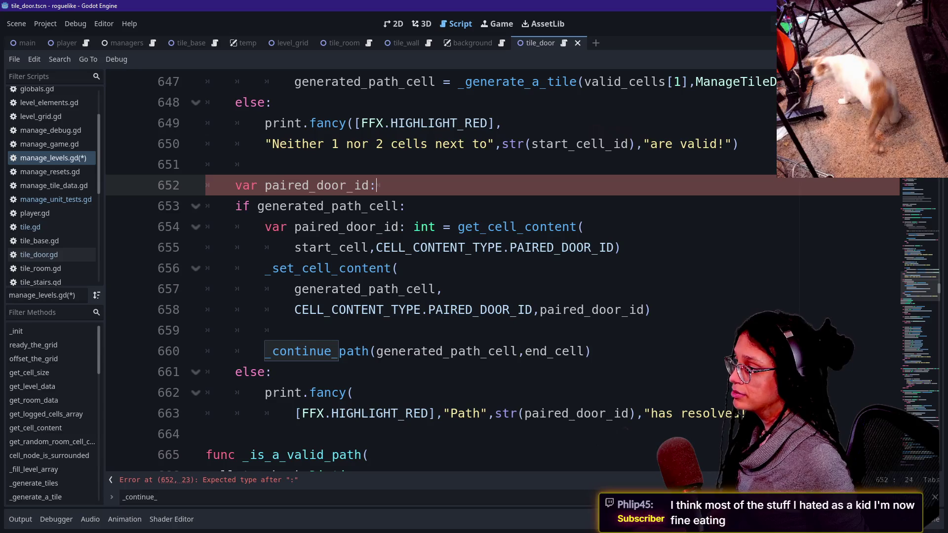
pyautogui.write('int')
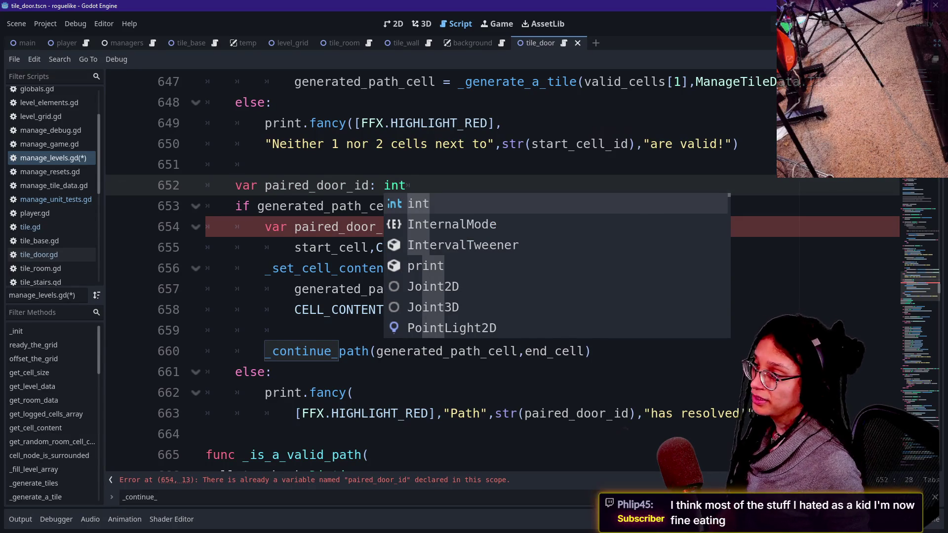
pyautogui.press('Escape')
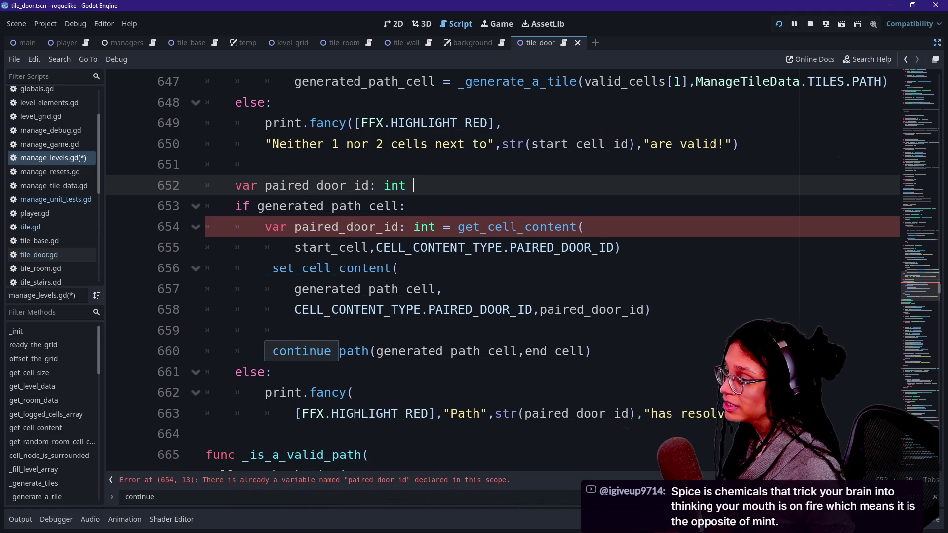
# Turn the inner 'var paired_door_id: int =' into a plain paired_door_id assignment and save manage_levels.gd
pyautogui.moveTo(265, 228); pyautogui.dragTo(436, 227)
pyautogui.moveTo(436, 227)
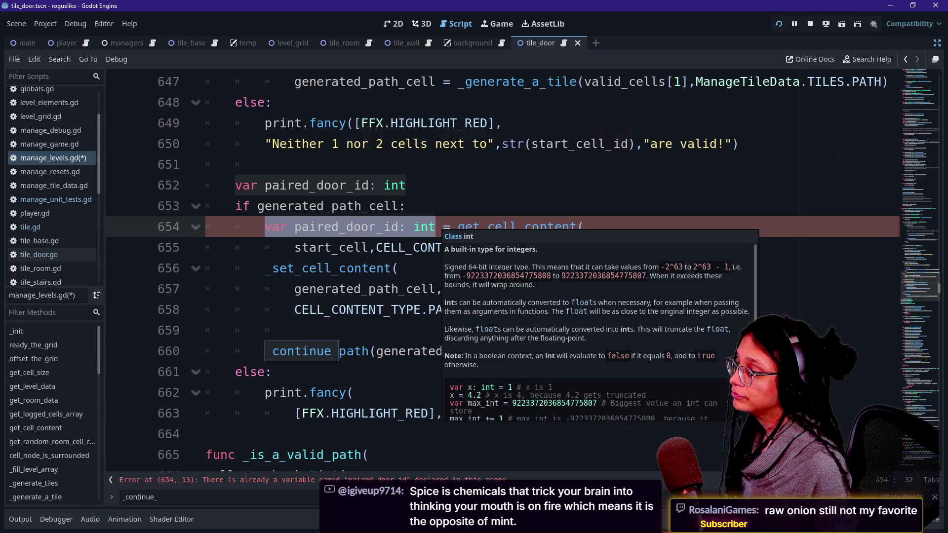
pyautogui.write('[')
pyautogui.press('BackSpace')
pyautogui.write('paired_door_id')
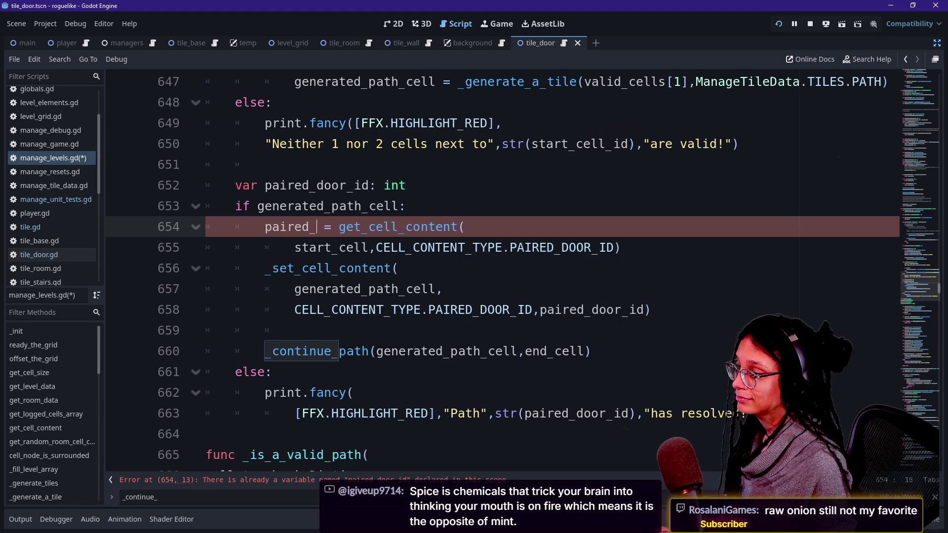
pyautogui.click(265, 165)
pyautogui.scroll(-2, 494, 272)
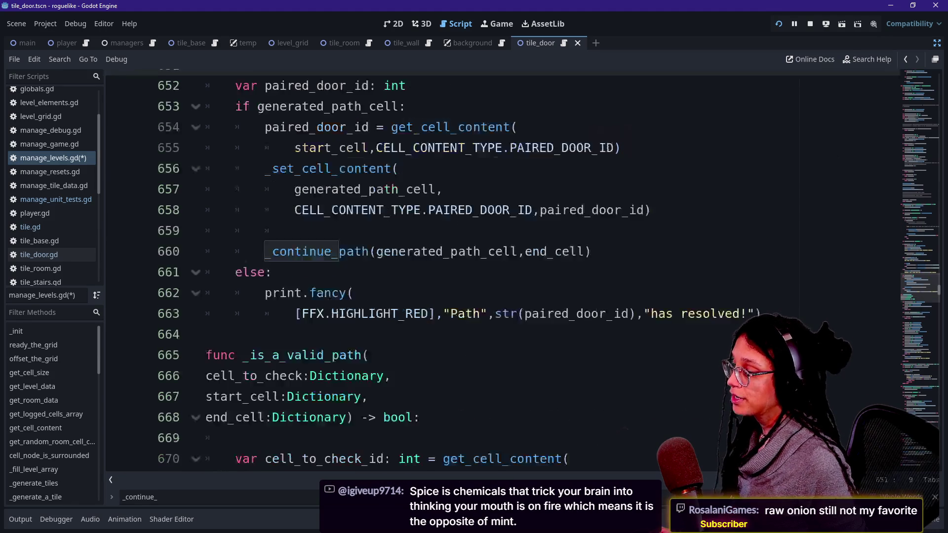
pyautogui.hotkey('ctrl', 's')
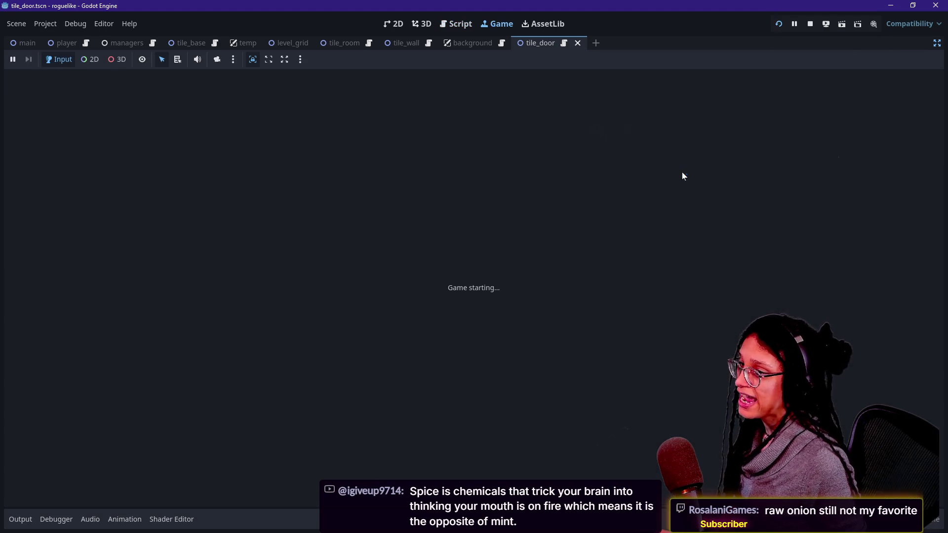
# Run the game, change set_door_color to set_tile_color on line 509, and relaunch it
pyautogui.click(20, 519)
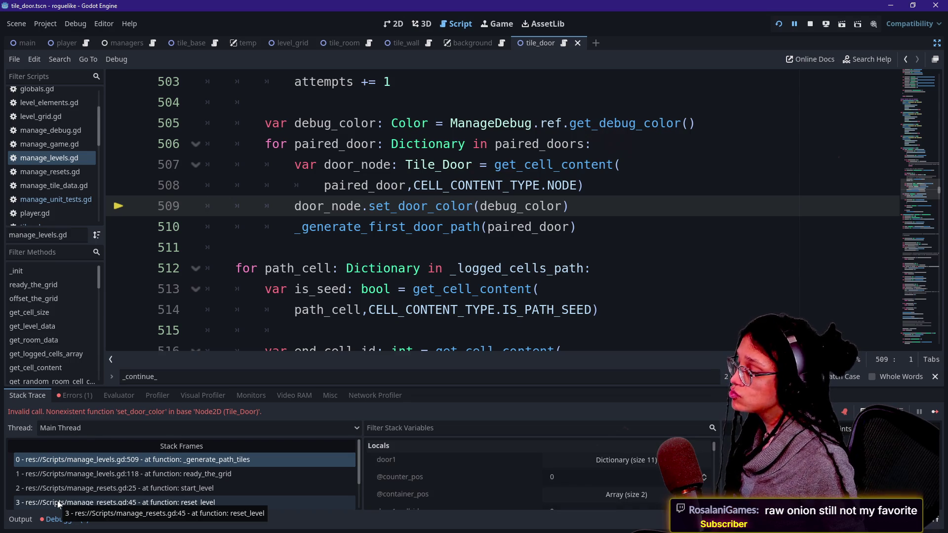
pyautogui.moveTo(428, 206); pyautogui.dragTo(398, 206)
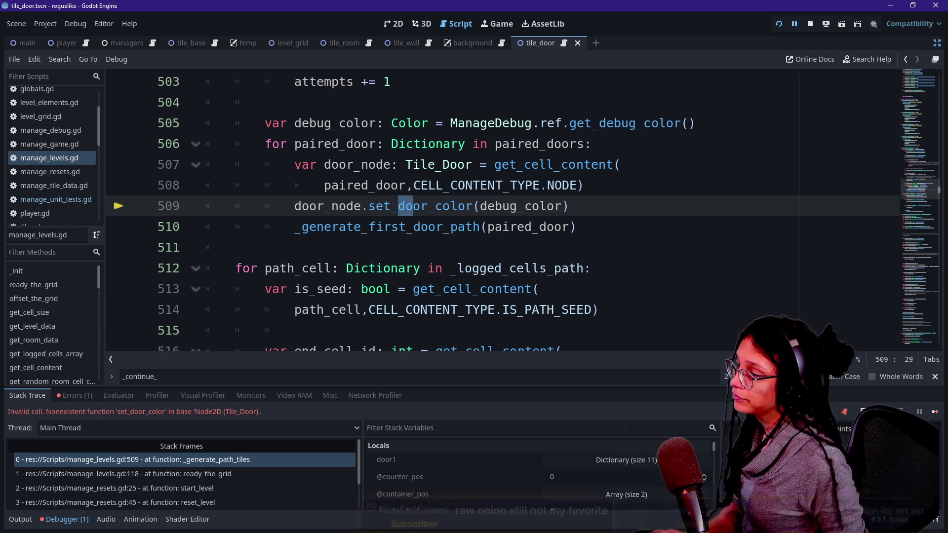
pyautogui.press('BackSpace')
pyautogui.hotkey('ctrl', 'space')
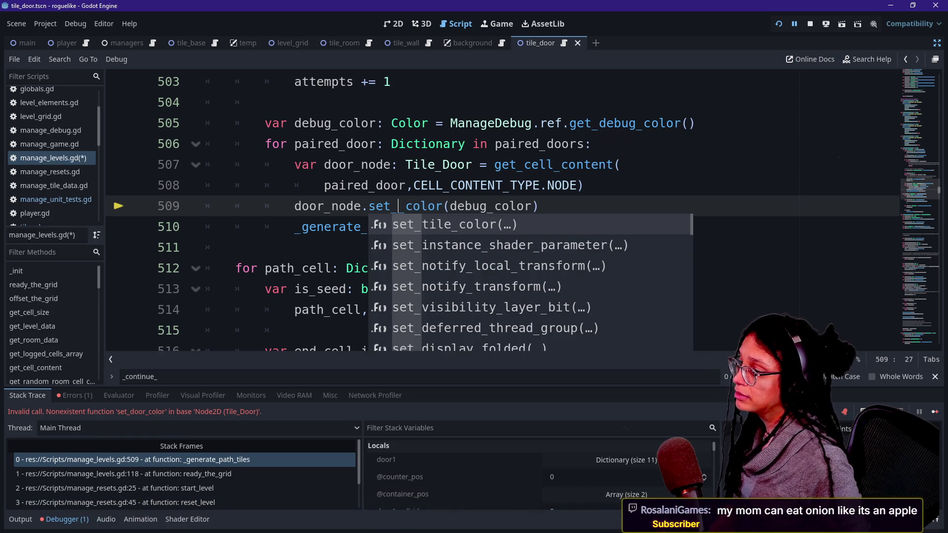
pyautogui.press('Return')
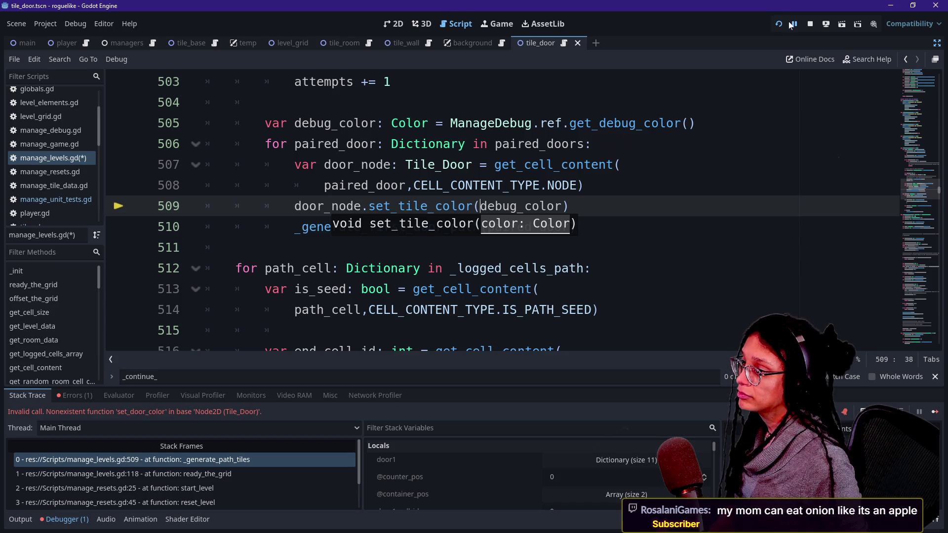
pyautogui.click(787, 28)
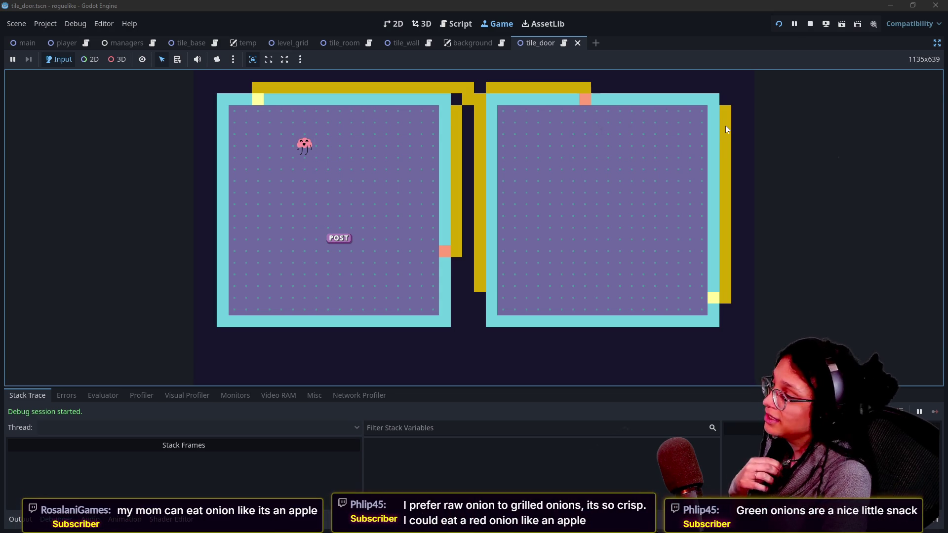
# Filter the Output log by 'resolved' to list the 'Path 0 has resolved!' messages, then return to manage_levels.gd
pyautogui.click(20, 519)
pyautogui.click(546, 307)
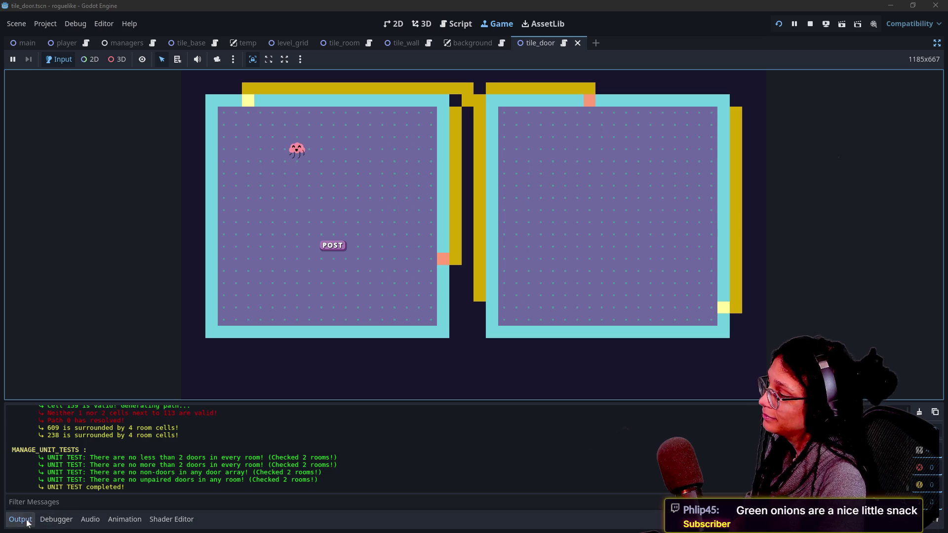
pyautogui.click(111, 501)
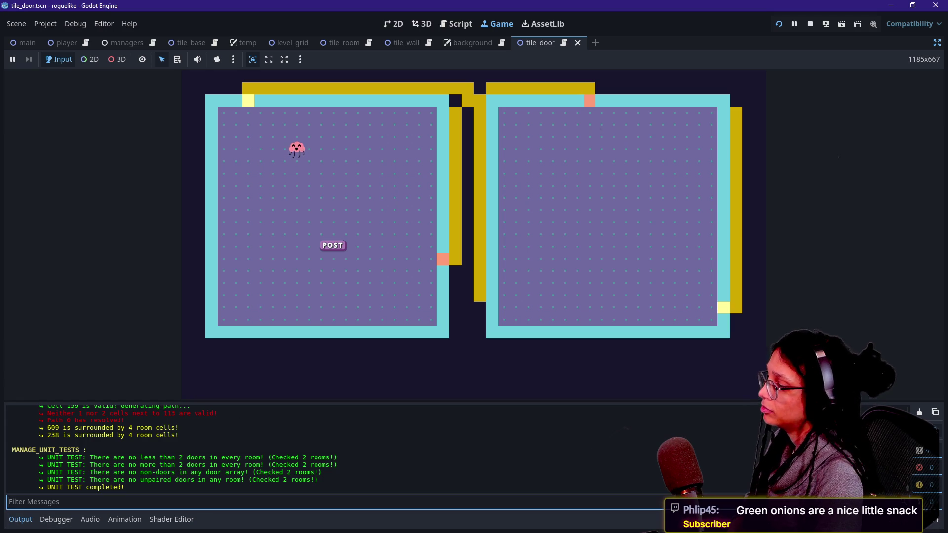
pyautogui.write('resolved')
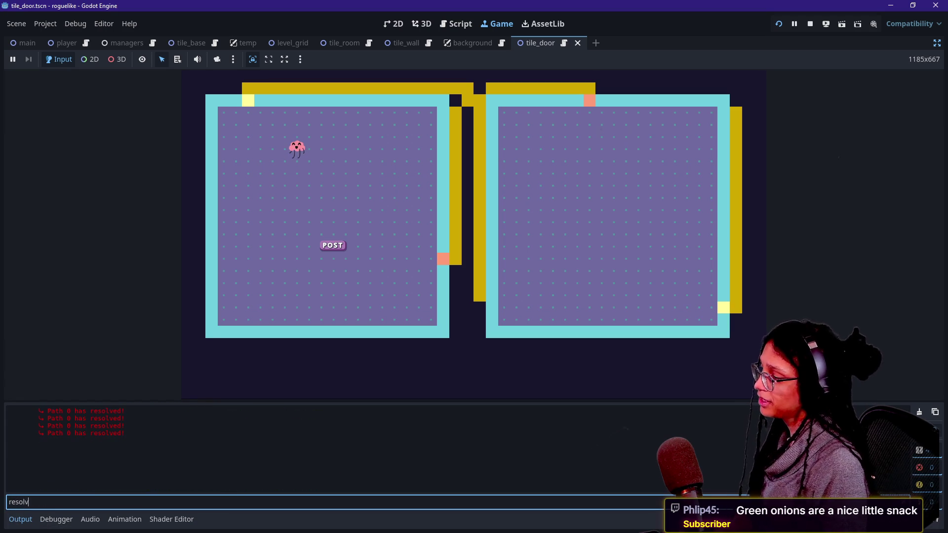
pyautogui.click(28, 415)
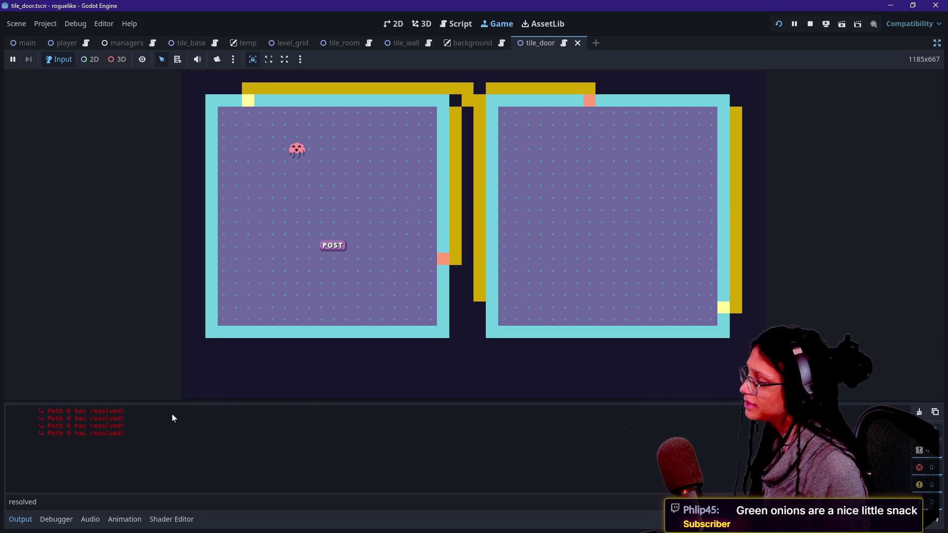
pyautogui.click(432, 261)
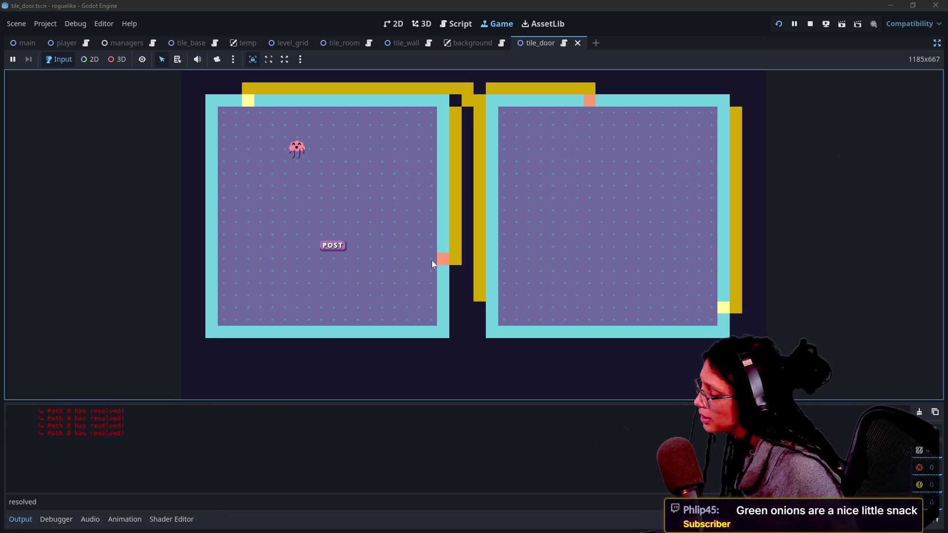
pyautogui.click(456, 26)
pyautogui.click(451, 186)
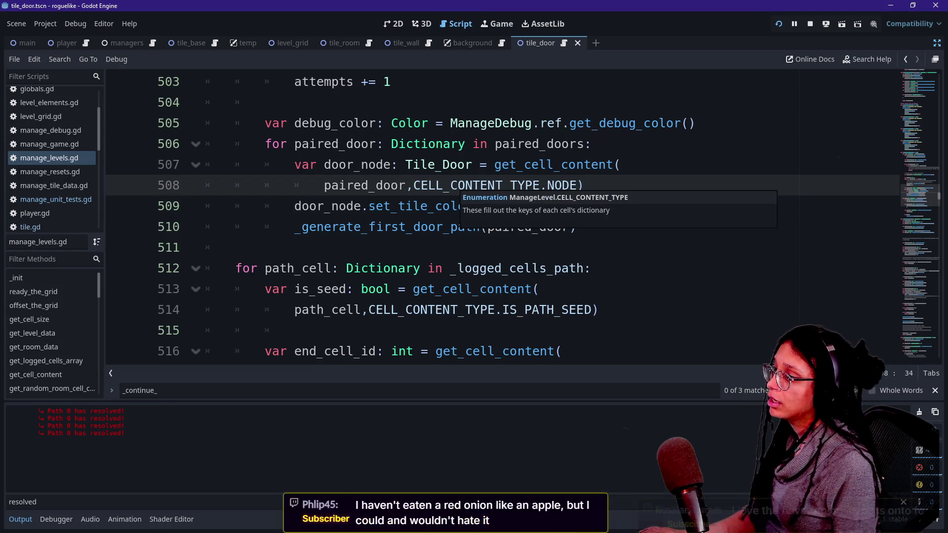
# Hide the Output panel with Ctrl+J and look over the code around line 508
pyautogui.scroll(-1, 503, 217)
pyautogui.hotkey('ctrl', 'j')
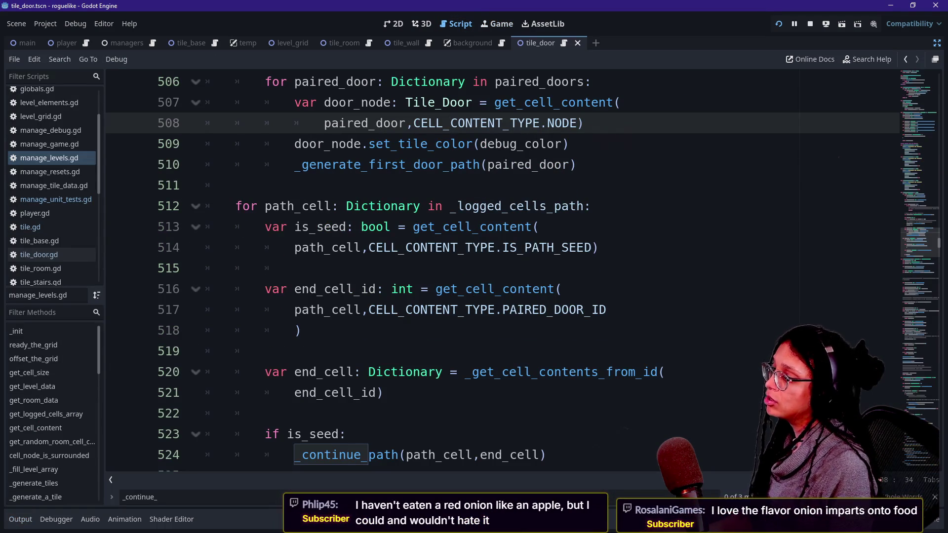
pyautogui.scroll(2, 503, 269)
pyautogui.scroll(-2, 503, 269)
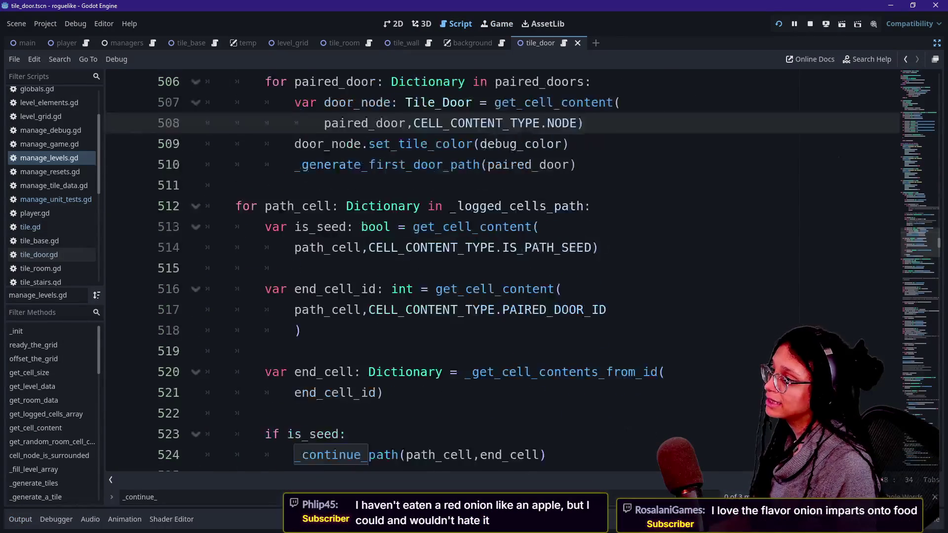
pyautogui.scroll(4, 502, 269)
pyautogui.click(331, 372)
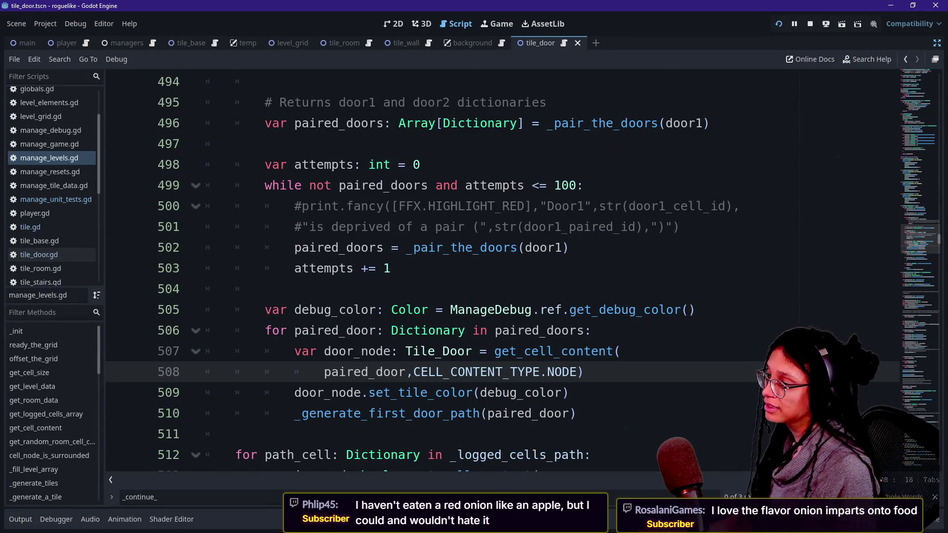
pyautogui.scroll(-1, 330, 371)
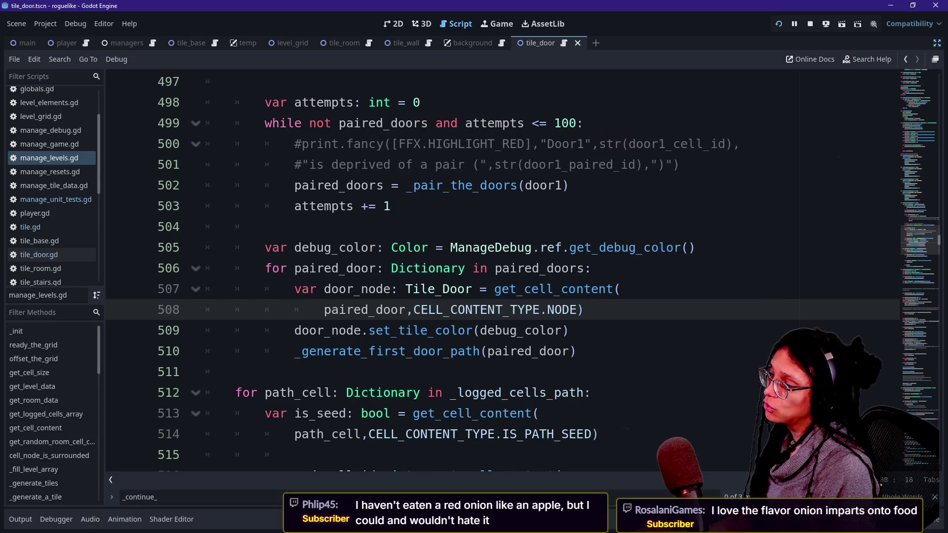
pyautogui.scroll(-2, 330, 375)
pyautogui.scroll(-3, 503, 269)
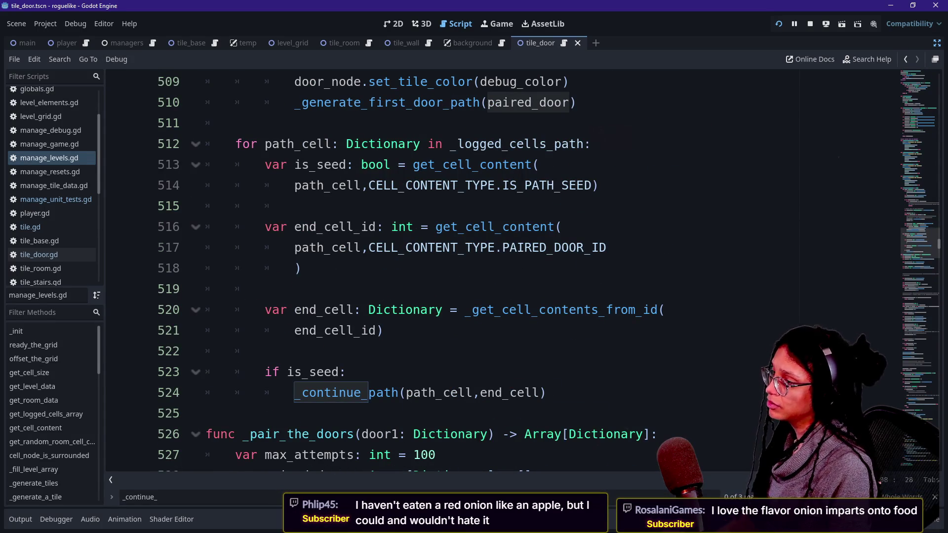
# Search for 'resolved' to reach the else branch's print.fancy message on lines 661–663
pyautogui.click(295, 310)
pyautogui.hotkey('ctrl', 'f')
pyautogui.write('resolved')
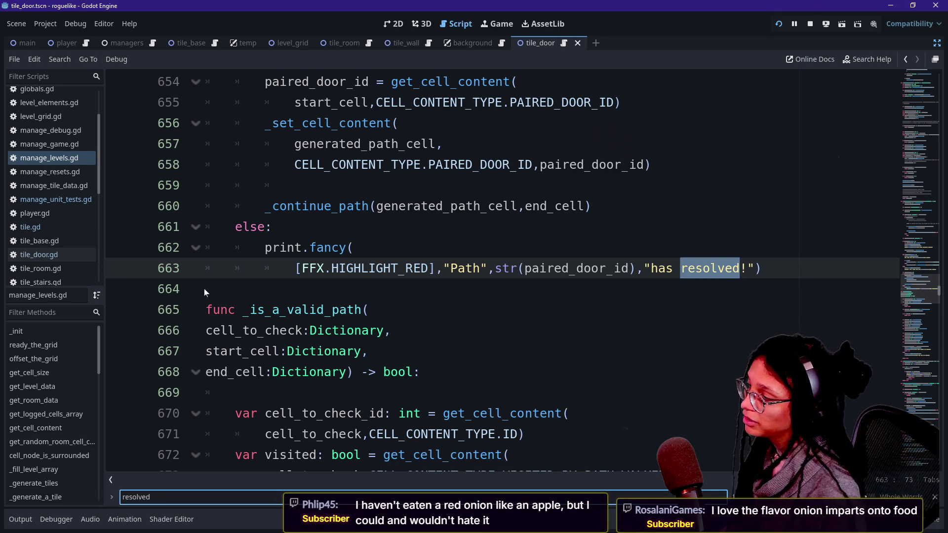
pyautogui.click(311, 247)
pyautogui.press('Up')
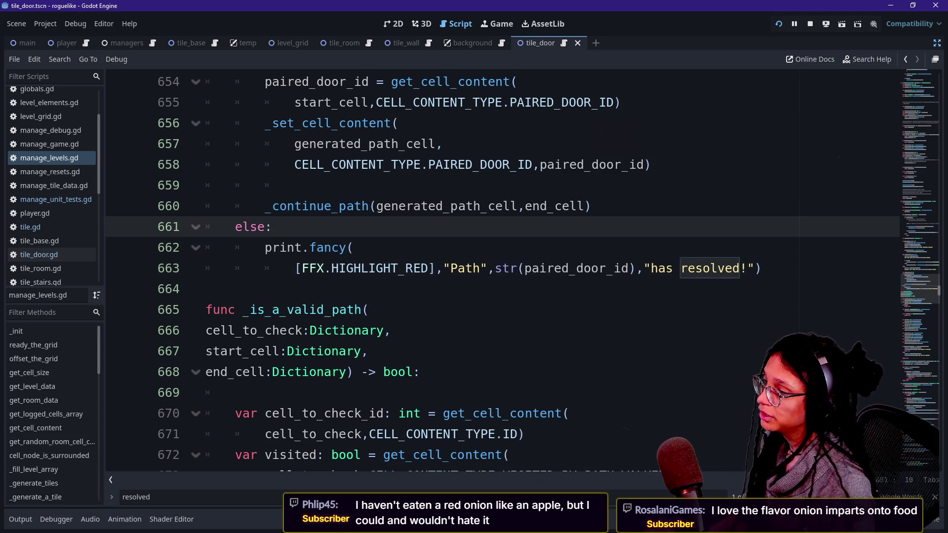
pyautogui.click(740, 269)
pyautogui.moveTo(459, 268); pyautogui.dragTo(644, 269)
pyautogui.click(645, 268)
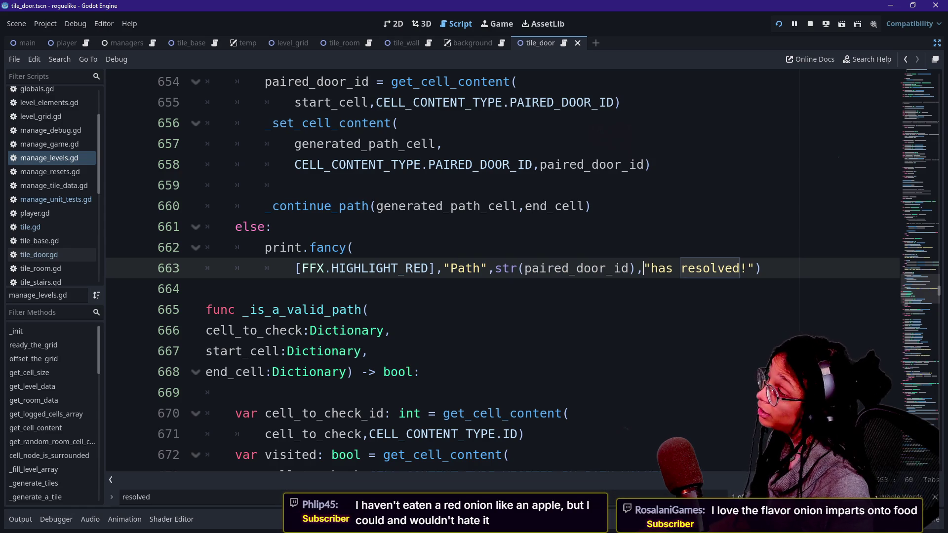
pyautogui.click(354, 248)
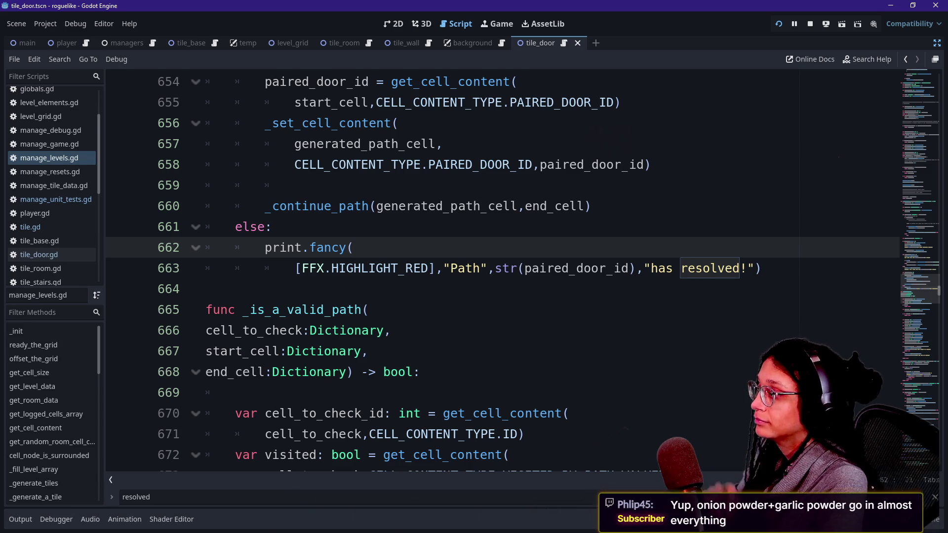
pyautogui.click(272, 227)
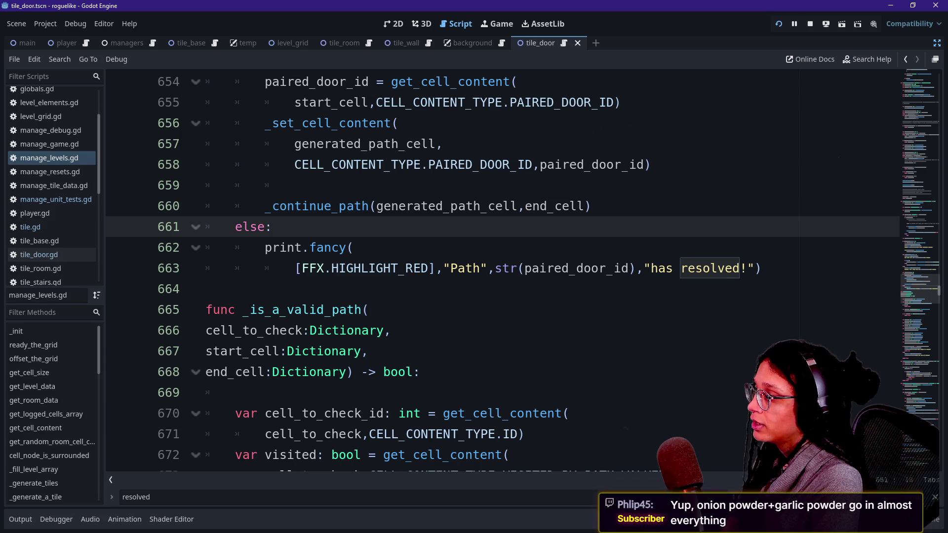
pyautogui.scroll(2, 502, 272)
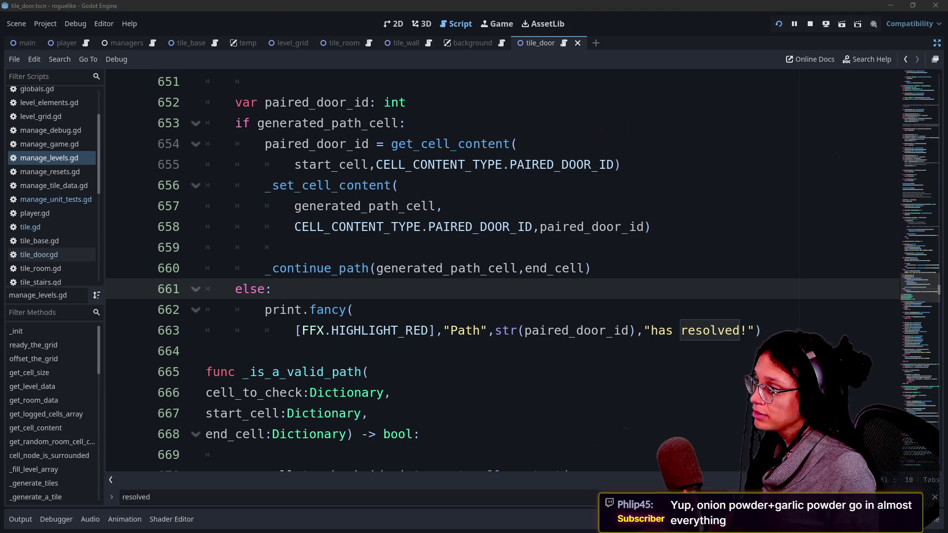
pyautogui.scroll(1, 502, 272)
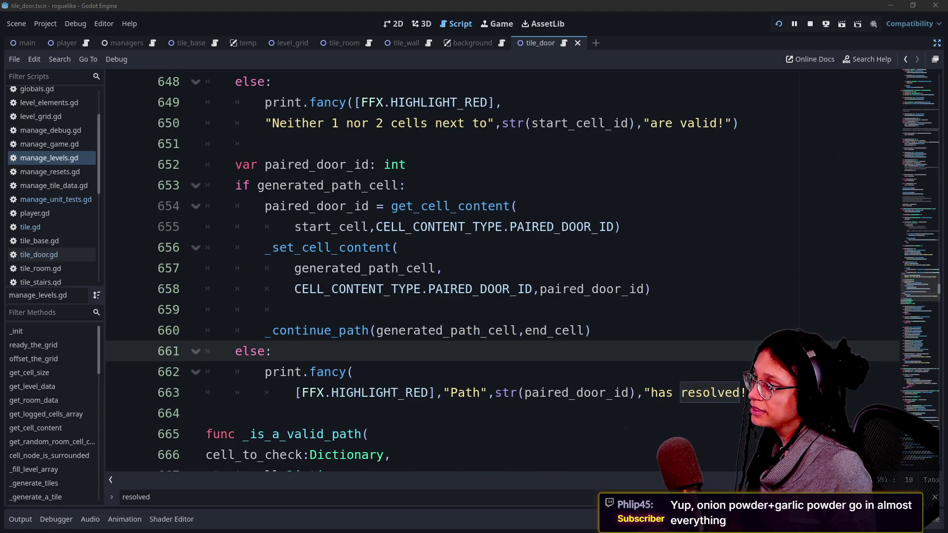
# Inspect the paired_door_id declaration, its assignment, and the _set_cell_content call on lines 652–657
pyautogui.click(346, 165)
pyautogui.moveTo(265, 206)
pyautogui.mouseDown()
pyautogui.moveTo(517, 206)
pyautogui.moveTo(620, 226)
pyautogui.mouseUp()
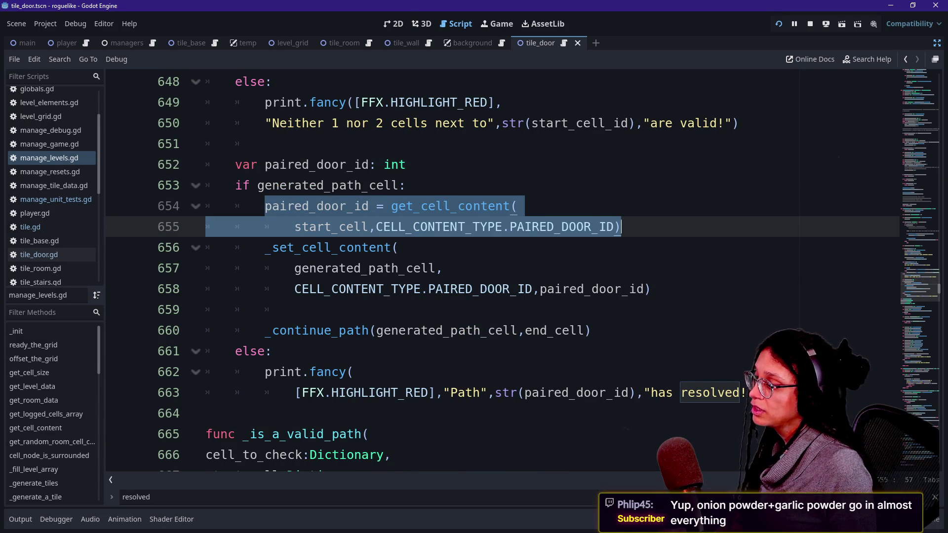
pyautogui.click(338, 227)
pyautogui.moveTo(294, 227); pyautogui.dragTo(413, 227)
pyautogui.click(414, 226)
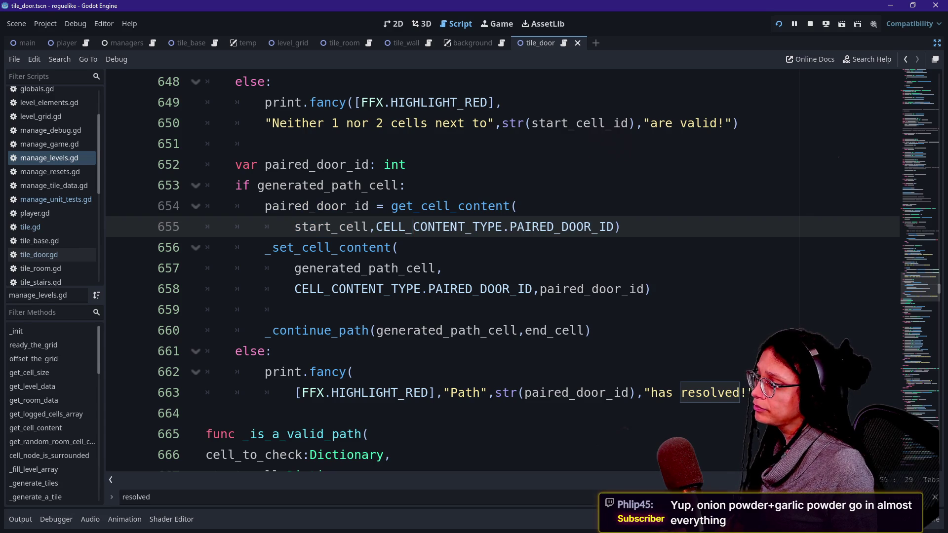
pyautogui.doubleClick(326, 185)
pyautogui.click(394, 186)
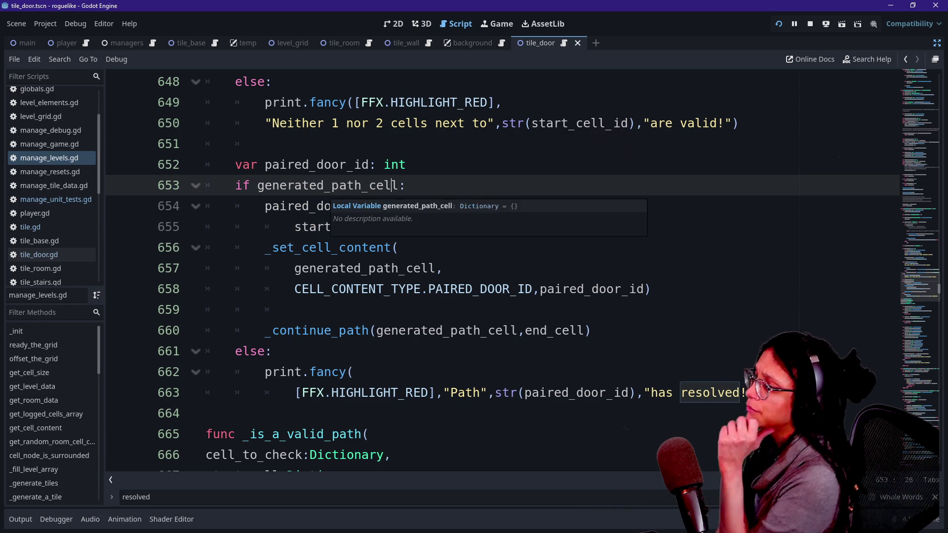
pyautogui.moveTo(279, 186); pyautogui.dragTo(384, 207)
pyautogui.click(385, 206)
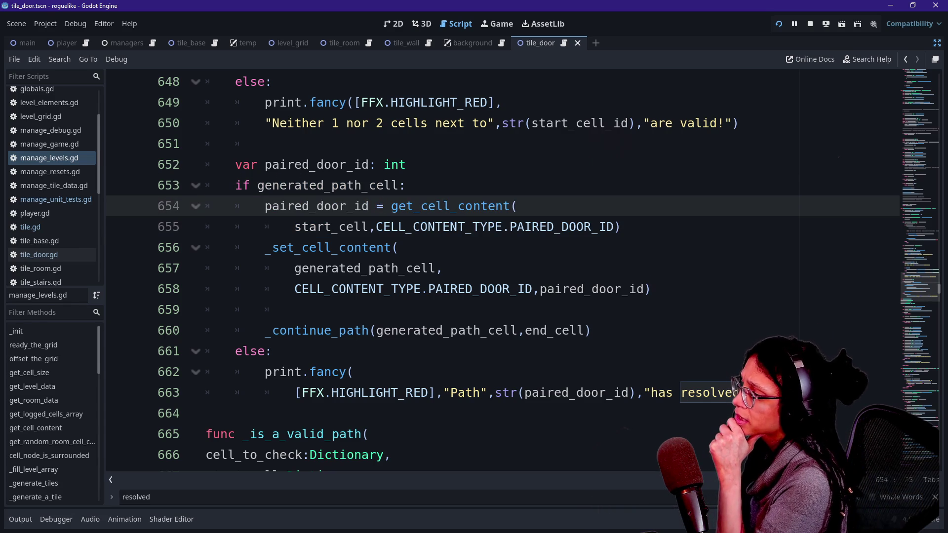
pyautogui.moveTo(266, 247); pyautogui.dragTo(408, 268)
pyautogui.click(408, 268)
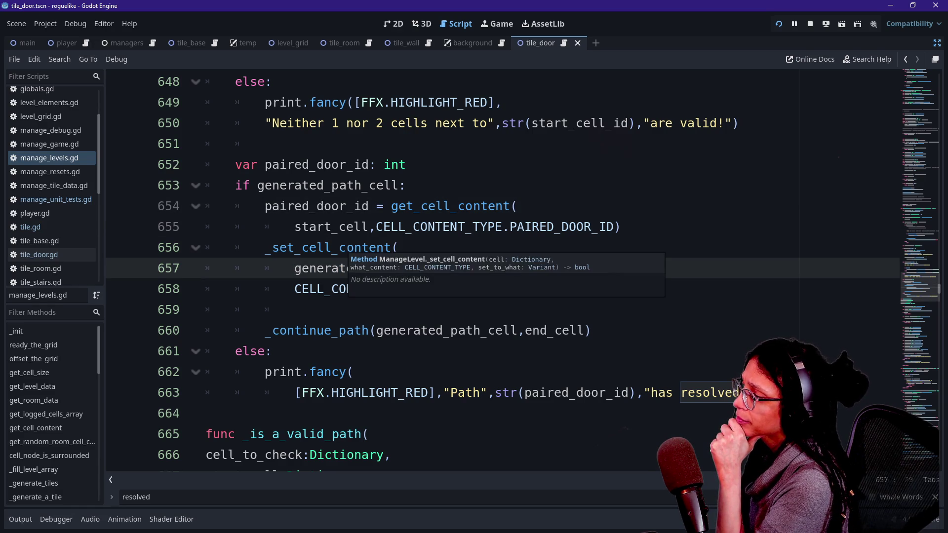
pyautogui.doubleClick(331, 227)
pyautogui.click(377, 227)
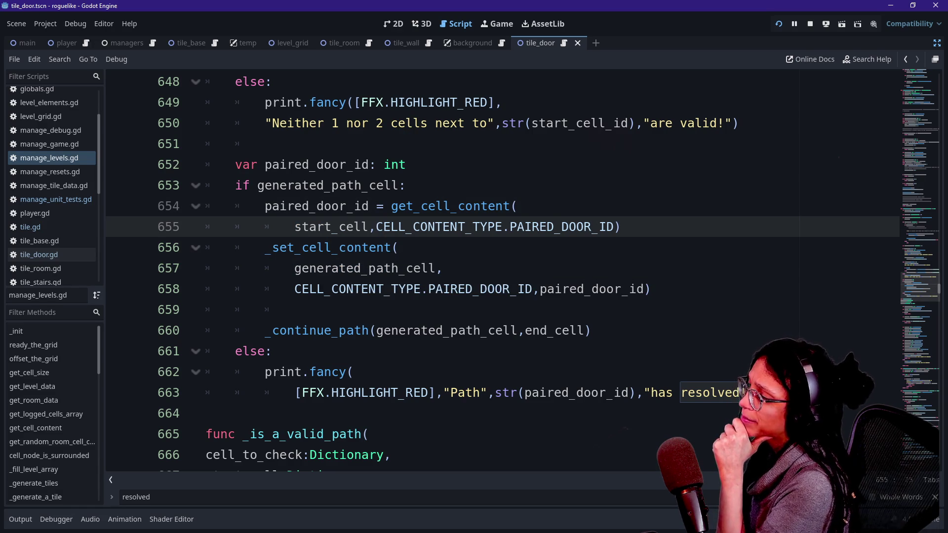
pyautogui.doubleClick(365, 248)
pyautogui.click(400, 248)
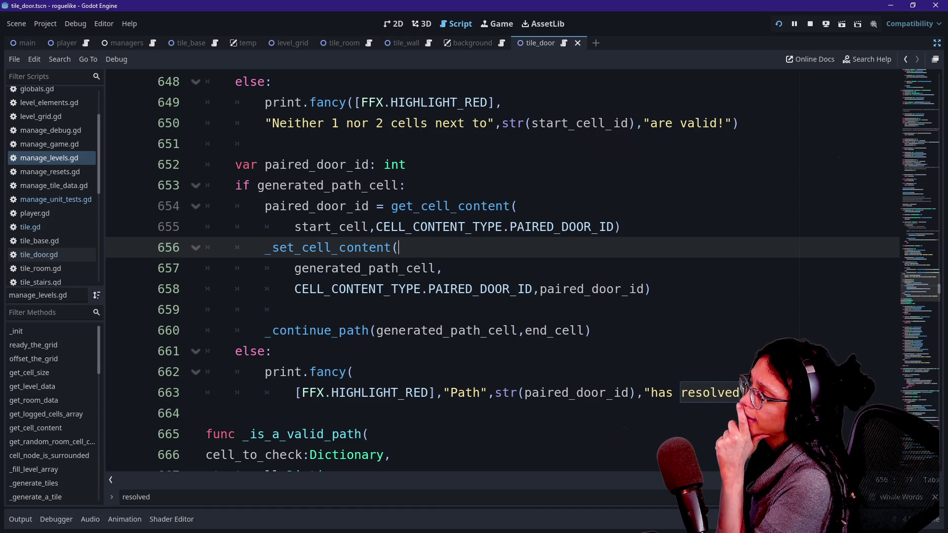
pyautogui.moveTo(208, 207); pyautogui.dragTo(375, 227)
# Remove the trailing space after int and select the paired_door_id assignment lines
pyautogui.click(407, 165)
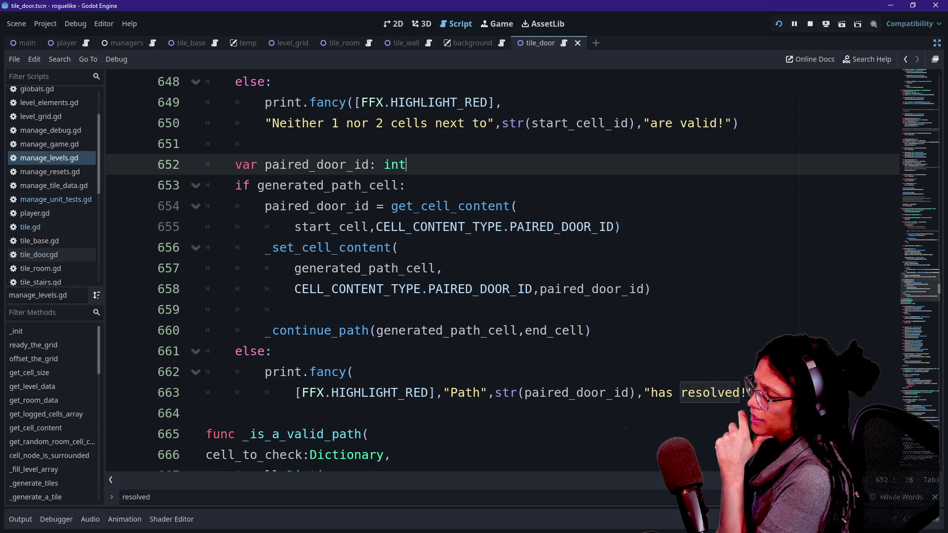
pyautogui.press('BackSpace')
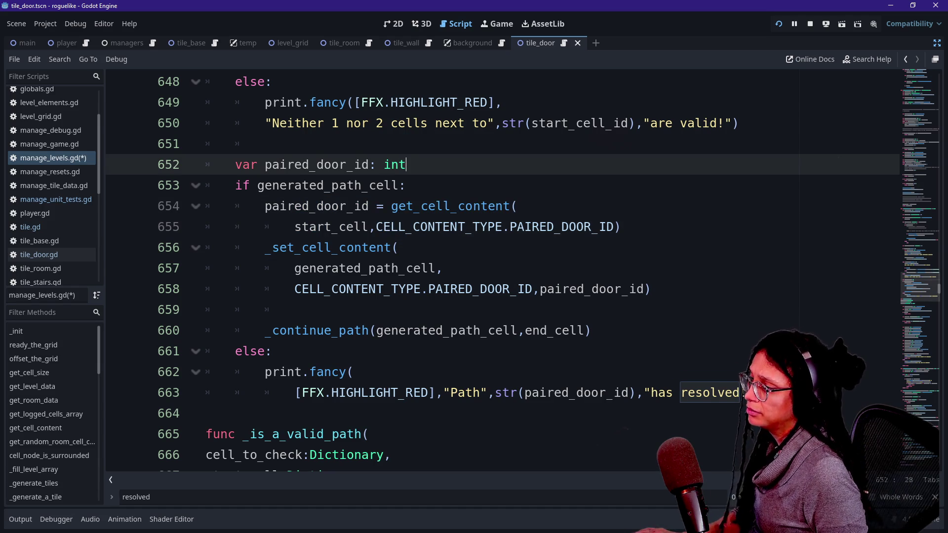
pyautogui.click(265, 207)
pyautogui.keyDown('shift'); pyautogui.click(399, 248); pyautogui.keyUp('shift')
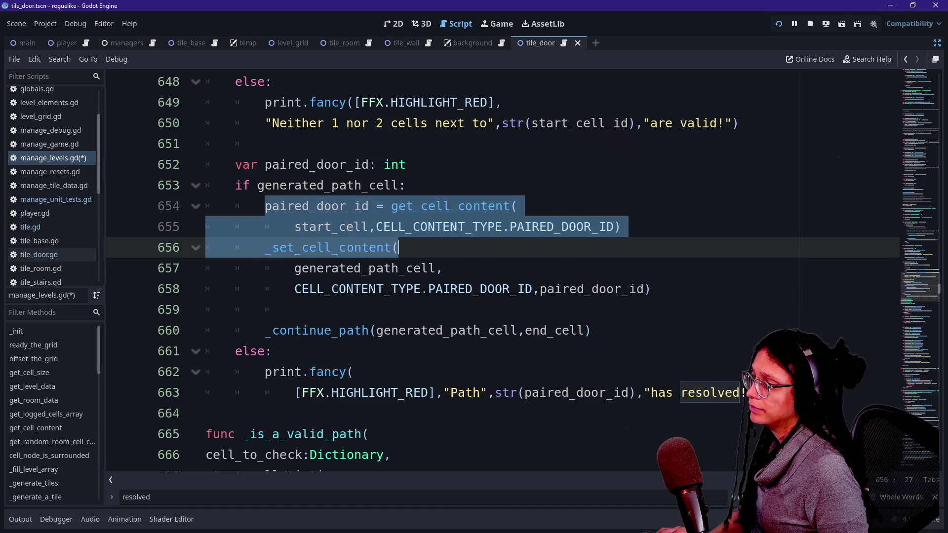
# Move the get_cell_content lookup out of the if block into the paired_door_id declaration
pyautogui.hotkey('ctrl', 'c')
pyautogui.click(407, 165)
pyautogui.write('=')
pyautogui.hotkey('ctrl', 'v')
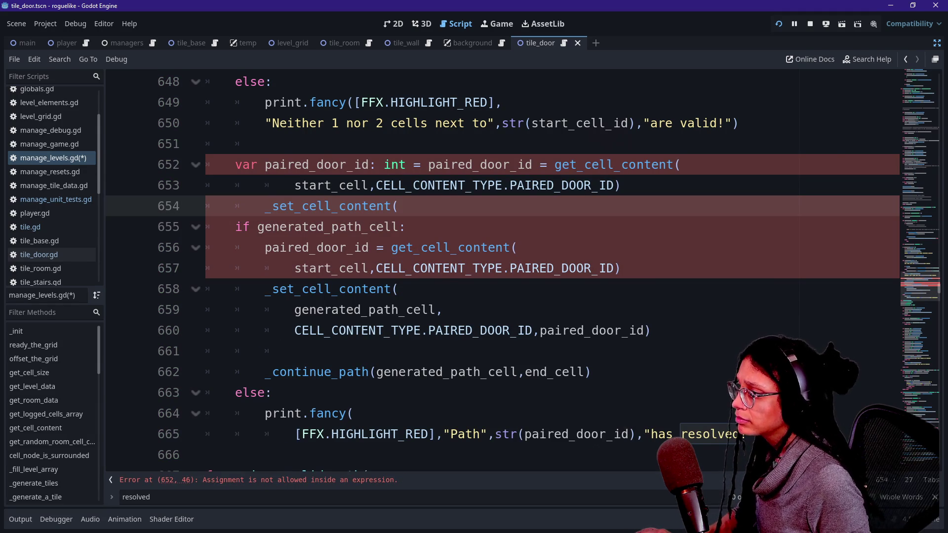
pyautogui.hotkey('ctrl', 'z')
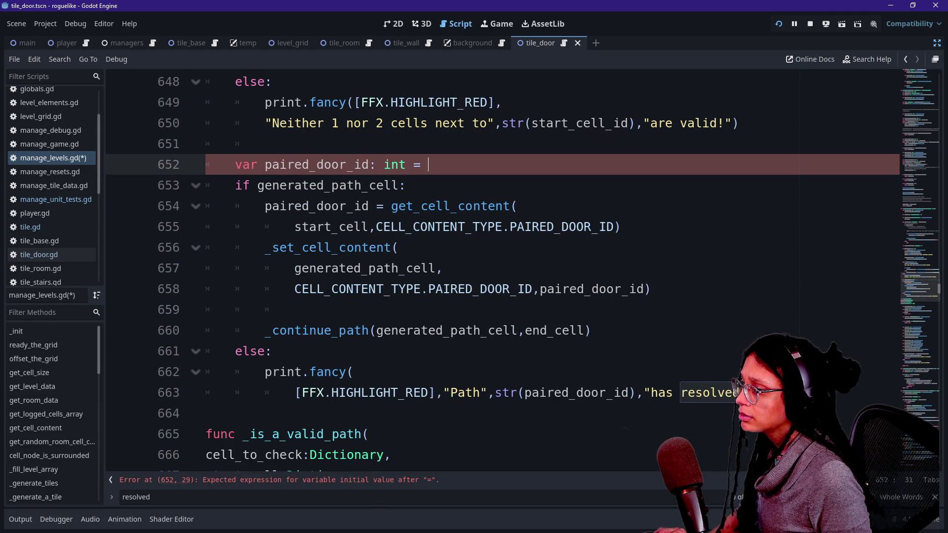
pyautogui.moveTo(421, 165); pyautogui.dragTo(621, 227)
pyautogui.click(406, 185)
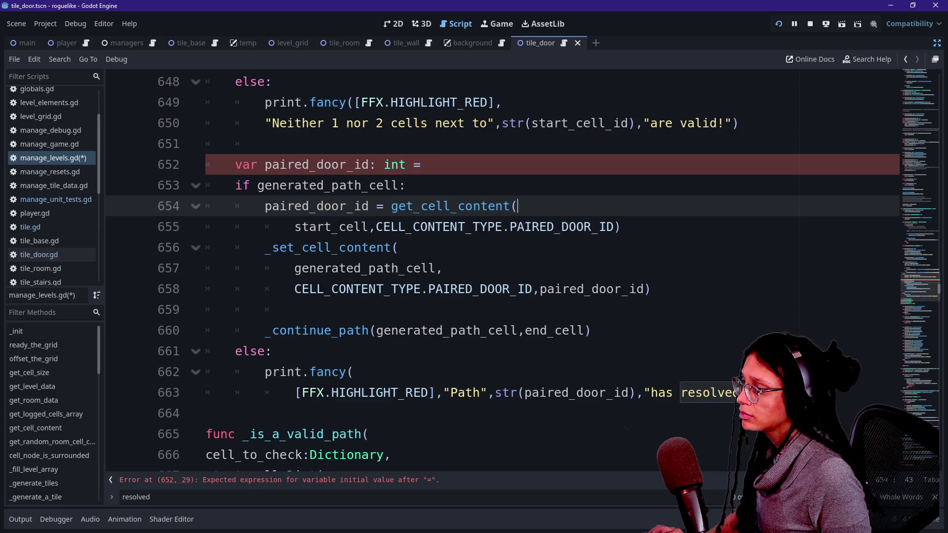
pyautogui.hotkey('shift', 'Down')
pyautogui.hotkey('shift', 'Down')
pyautogui.hotkey('ctrl', 'x')
pyautogui.press('Up')
pyautogui.hotkey('ctrl', 'v')
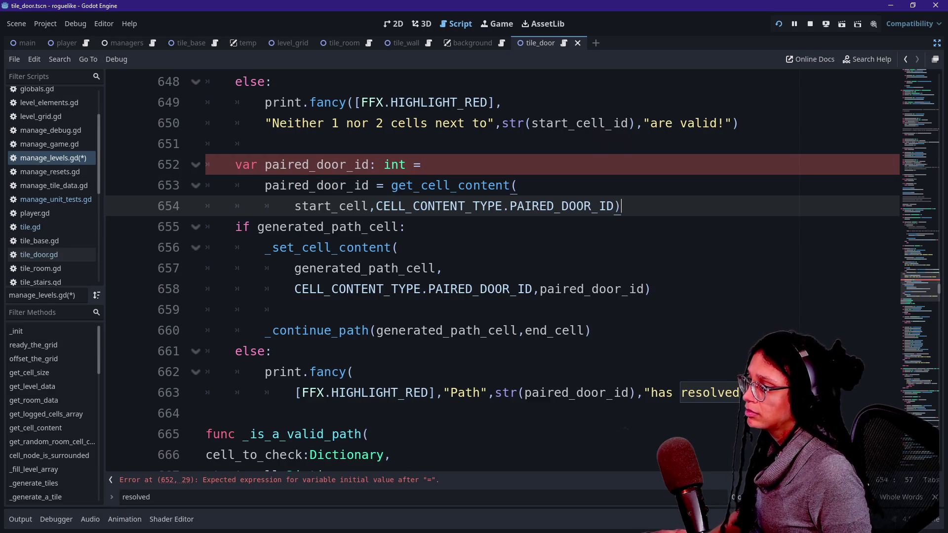
pyautogui.moveTo(380, 186); pyautogui.dragTo(410, 165)
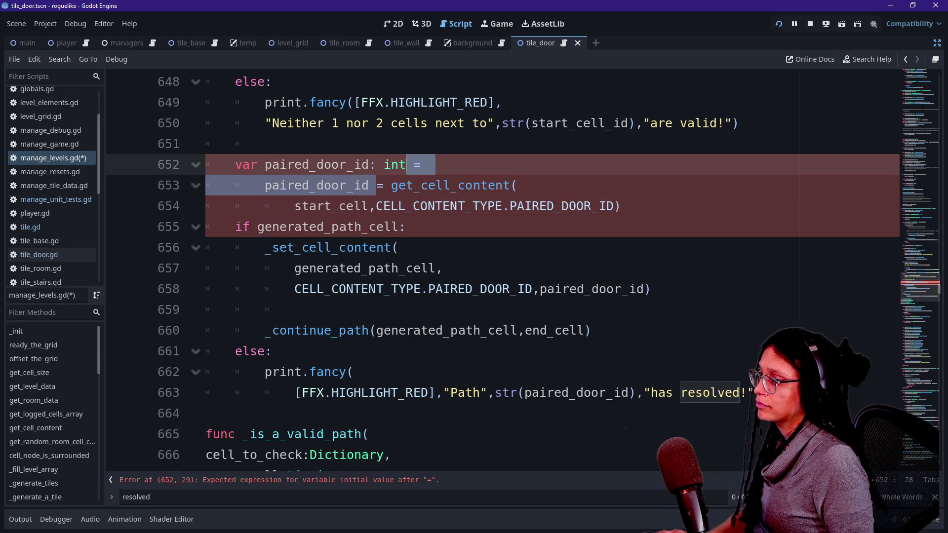
pyautogui.press('BackSpace')
# Add blank lines after the paired_door_id lookup and after the _continue_path call
pyautogui.click(377, 165)
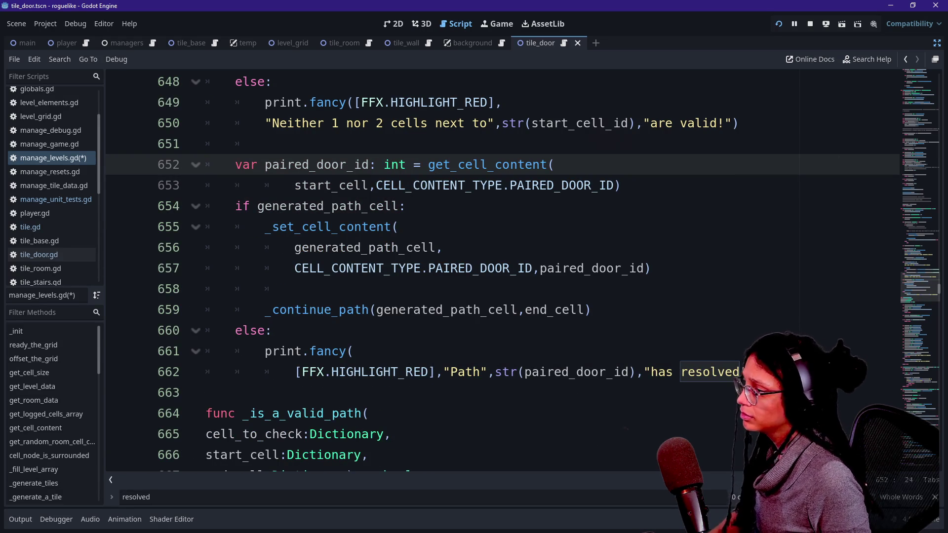
pyautogui.click(325, 247)
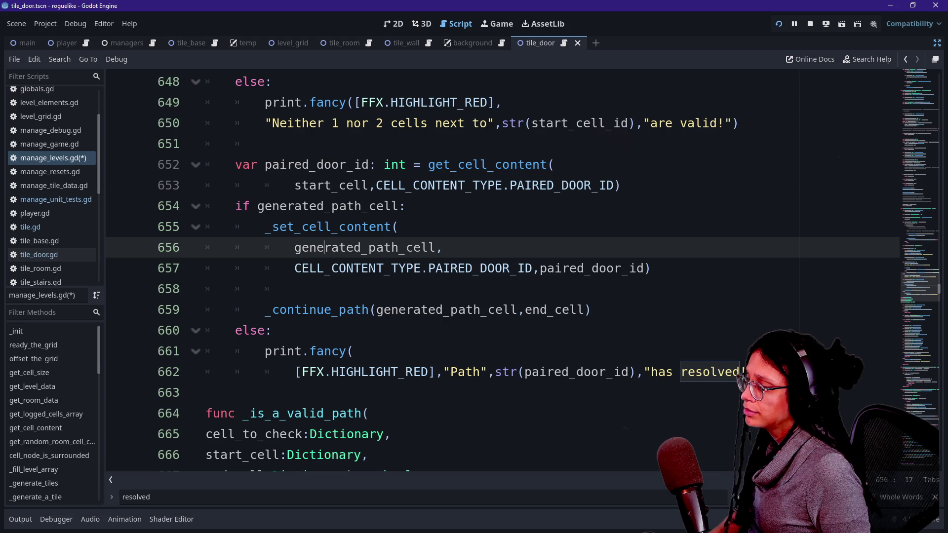
pyautogui.click(410, 185)
pyautogui.click(410, 206)
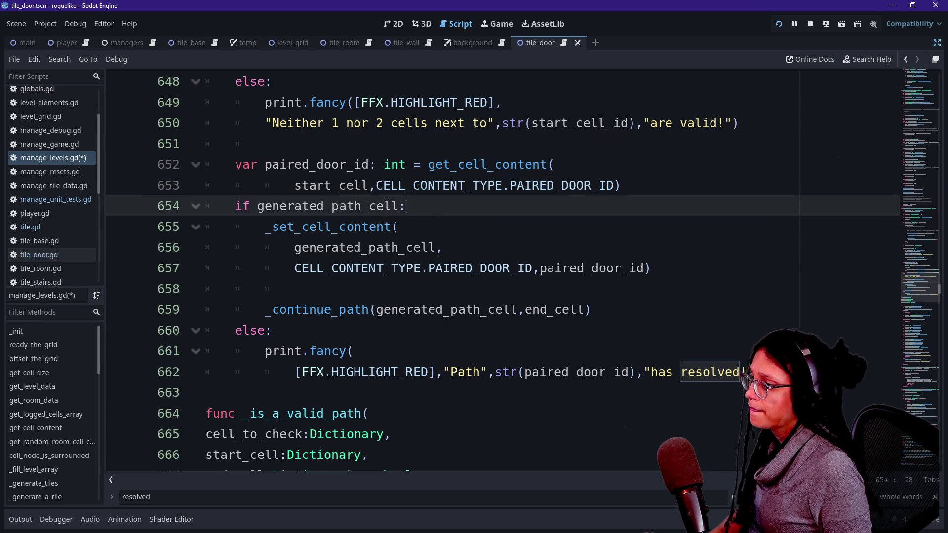
pyautogui.press('Return')
pyautogui.hotkey('ctrl', 's')
pyautogui.hotkey('ctrl', 'z')
pyautogui.click(621, 186)
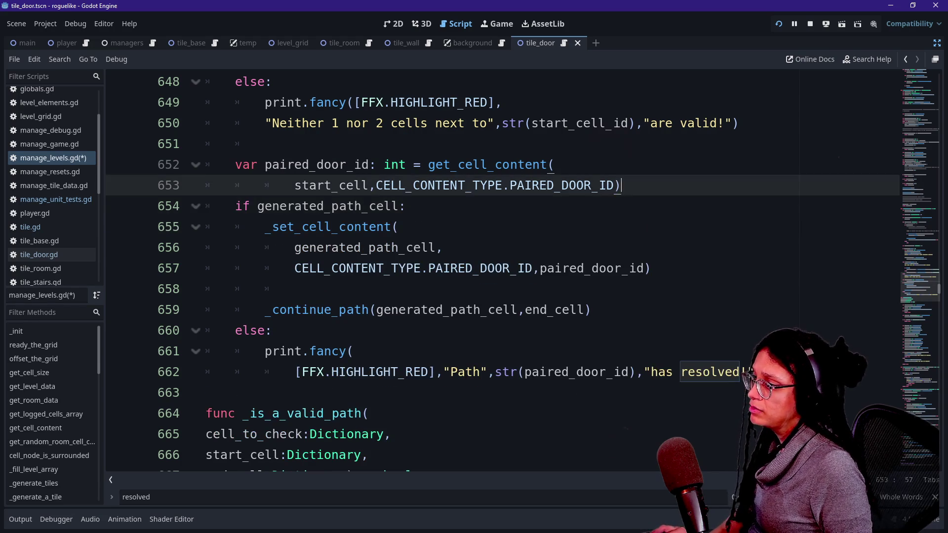
pyautogui.press('Return')
pyautogui.click(504, 330)
pyautogui.click(294, 310)
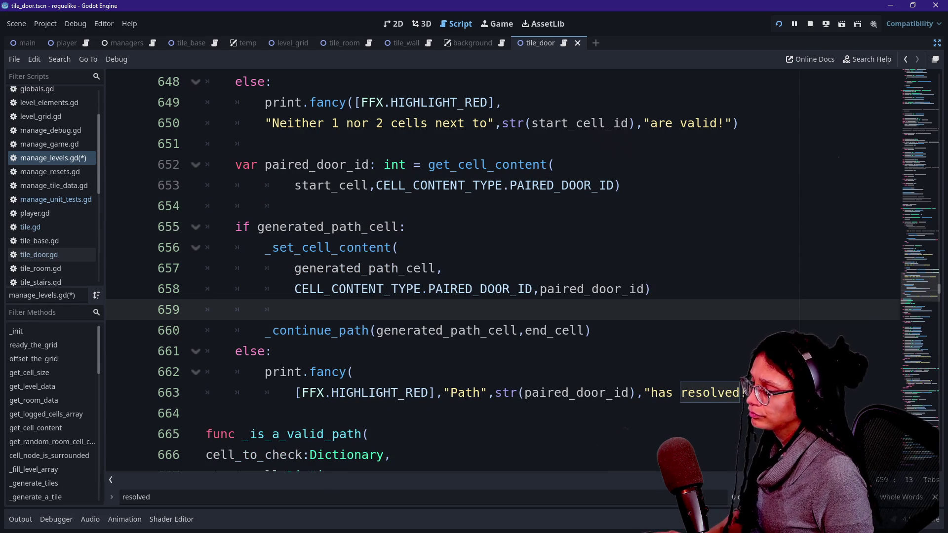
pyautogui.click(592, 331)
pyautogui.press('Return')
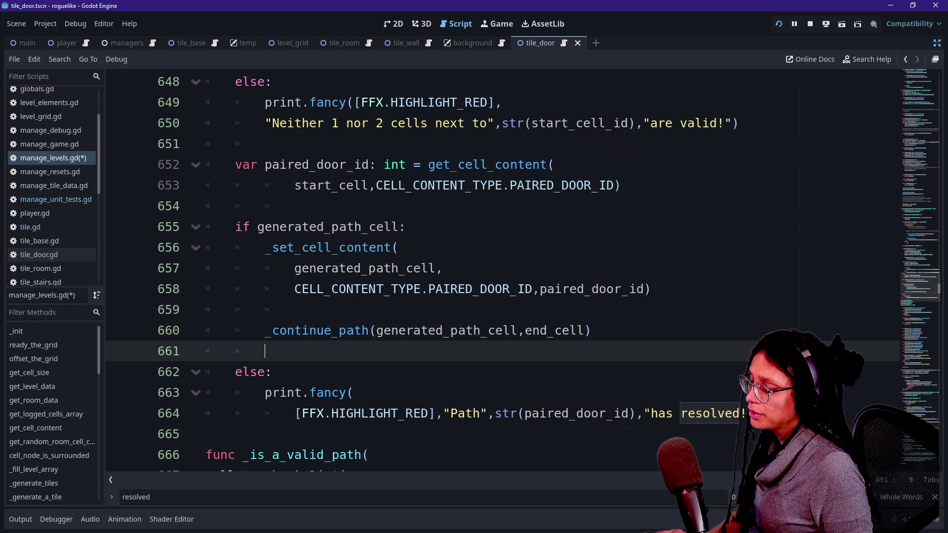
pyautogui.scroll(-1, 494, 269)
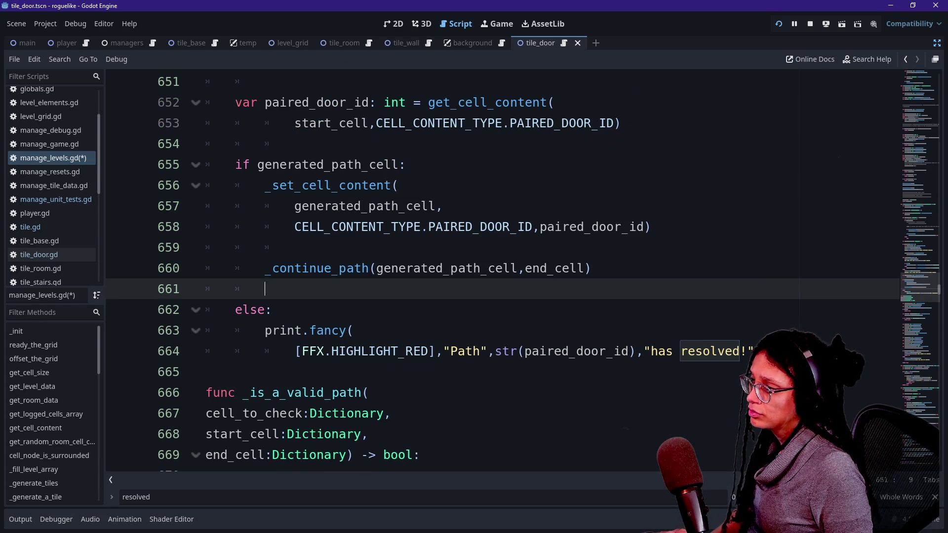
# Change FFX.HIGHLIGHT_RED to plain FFX.HIGHLIGHT in the line 664 message and save
pyautogui.click(637, 352)
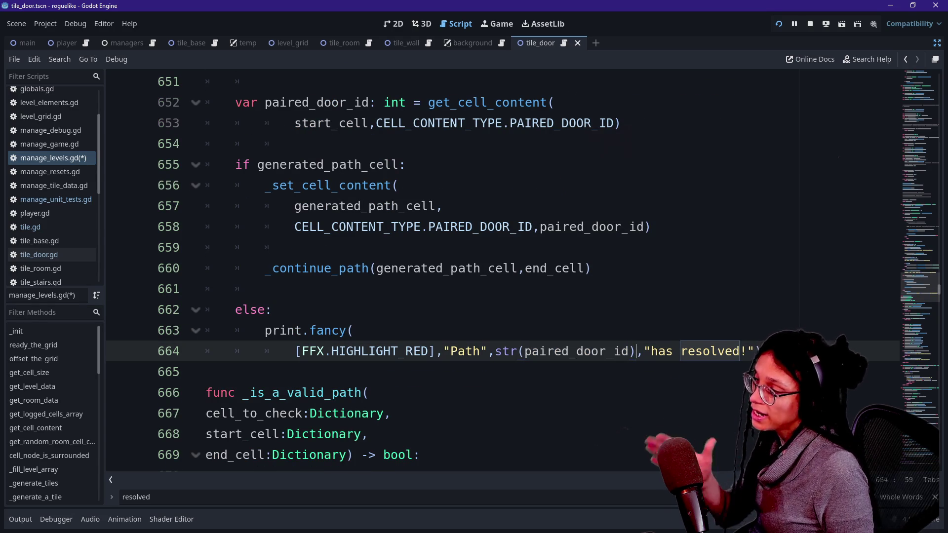
pyautogui.click(428, 351)
pyautogui.press('BackSpace')
pyautogui.press('BackSpace')
pyautogui.press('BackSpace')
pyautogui.click(732, 352)
pyautogui.hotkey('ctrl', 's')
pyautogui.moveTo(643, 351)
pyautogui.mouseDown()
pyautogui.moveTo(732, 351)
pyautogui.moveTo(560, 351)
pyautogui.mouseUp()
pyautogui.click(732, 351)
pyautogui.press('Down')
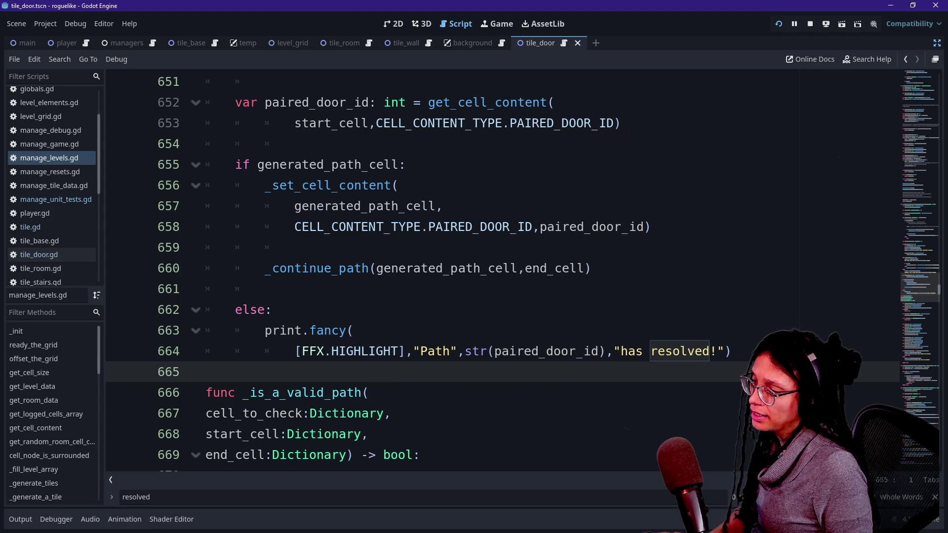
pyautogui.click(710, 352)
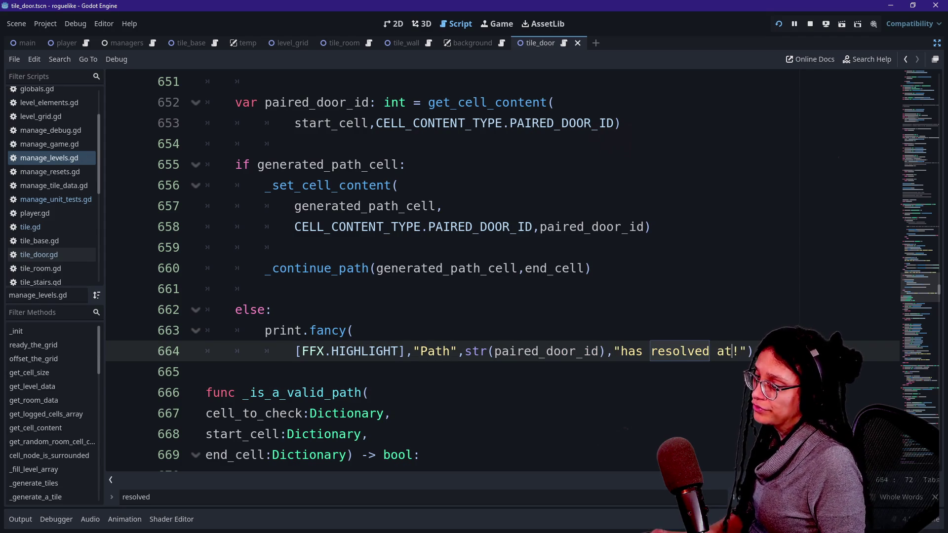
pyautogui.click(267, 289)
pyautogui.hotkey('ctrl', 's')
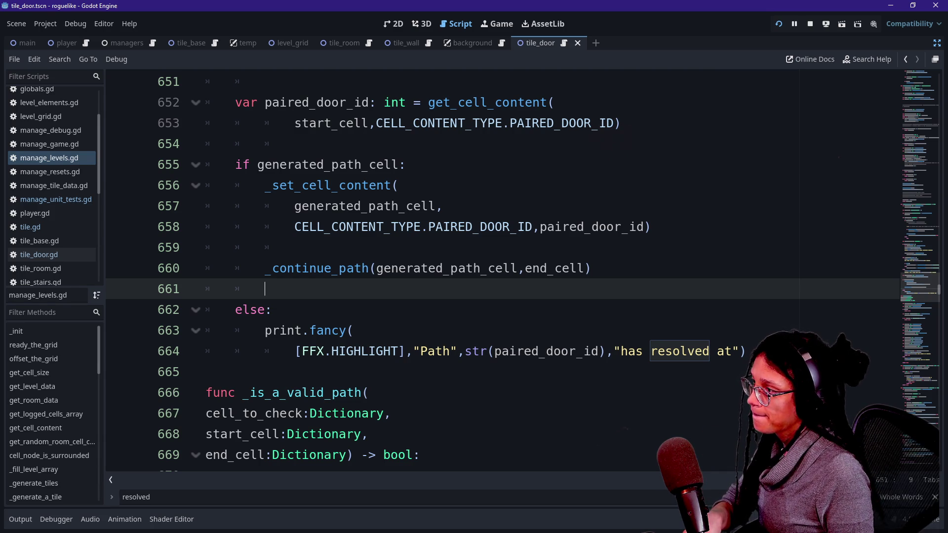
# Bold the Path and door id part with [b]…[/b] tags and save
pyautogui.click(465, 351)
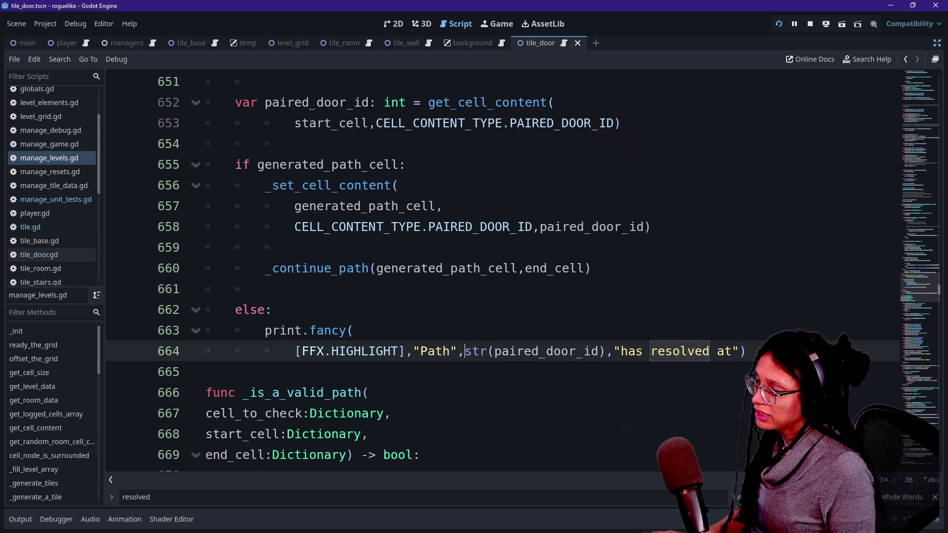
pyautogui.write('[')
pyautogui.moveTo(464, 352); pyautogui.dragTo(420, 455)
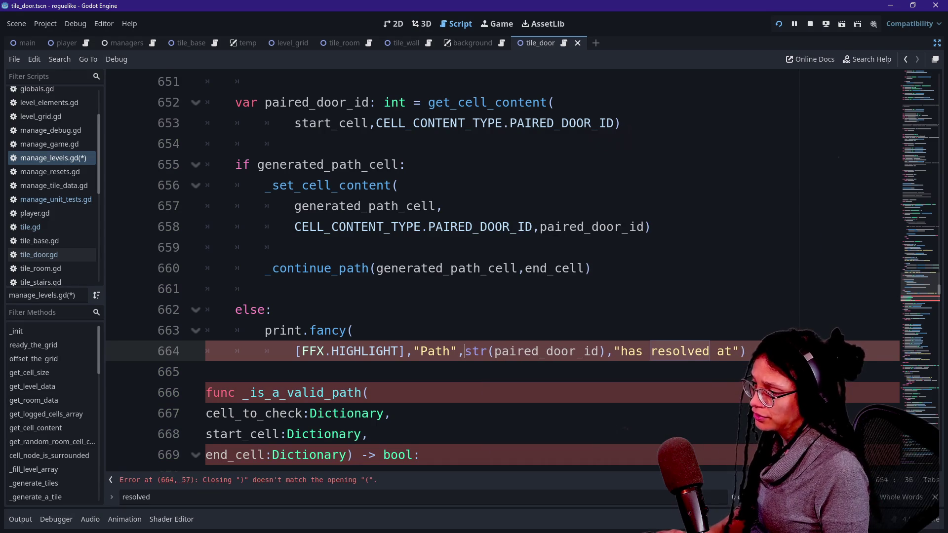
pyautogui.click(459, 351)
pyautogui.write('[b]')
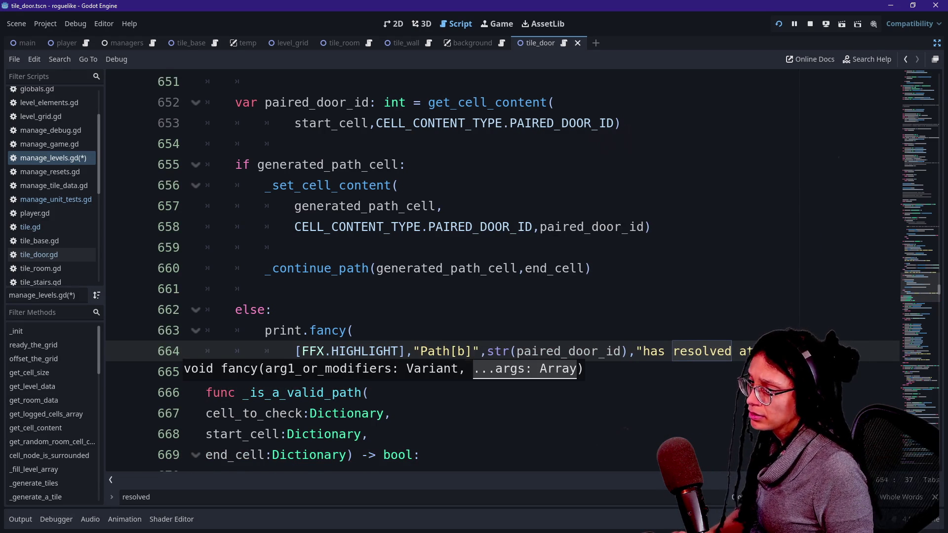
pyautogui.click(636, 351)
pyautogui.write('[/b]')
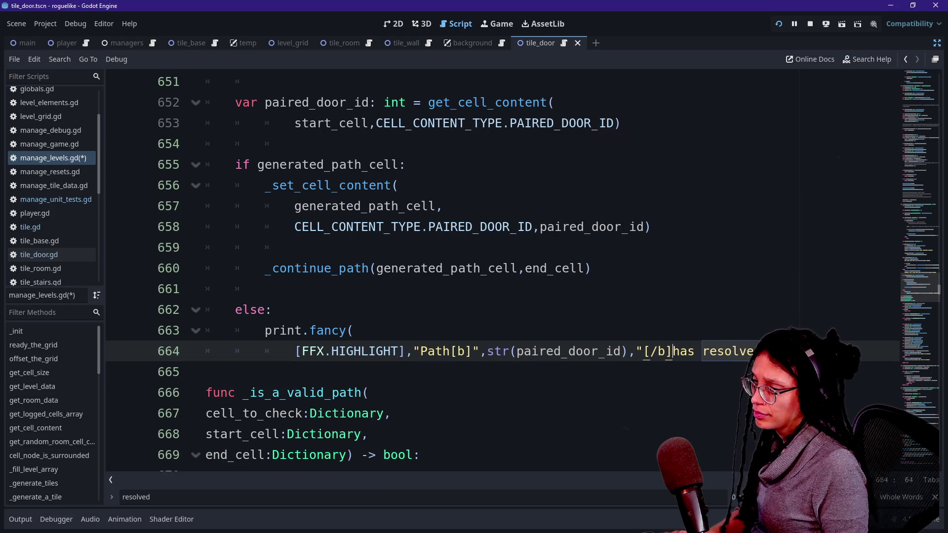
pyautogui.press('Up')
pyautogui.hotkey('ctrl', 's')
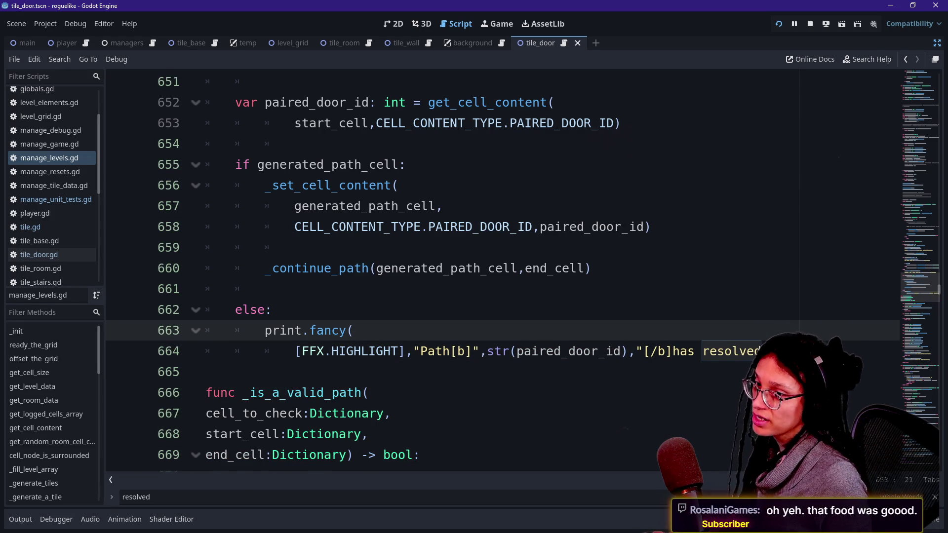
# Review the _set_cell_content and print.fancy lines inside the if and else blocks
pyautogui.click(407, 206)
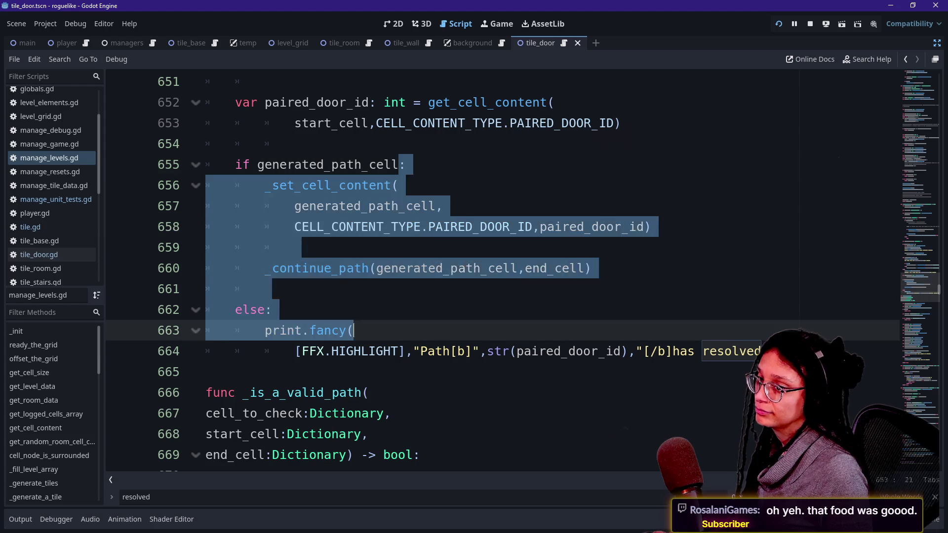
pyautogui.click(355, 331)
pyautogui.click(354, 227)
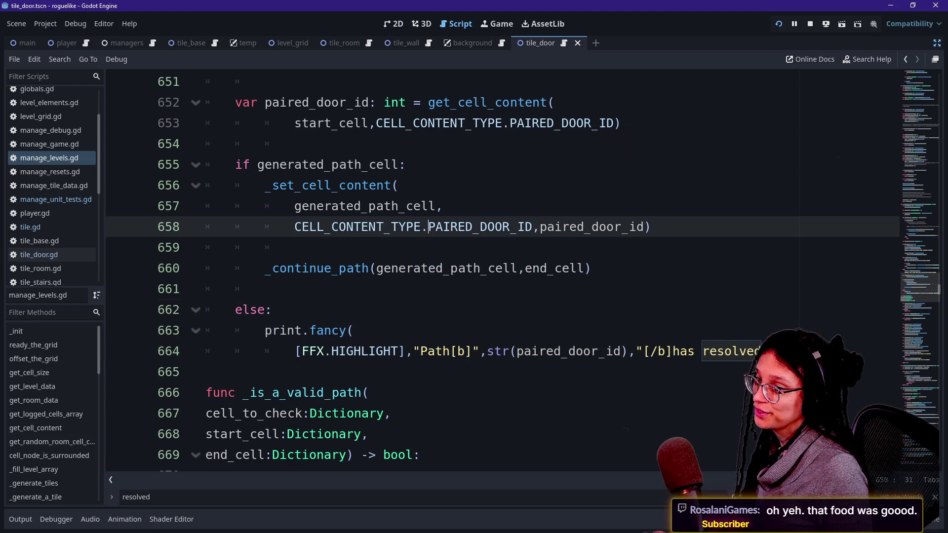
pyautogui.click(399, 185)
pyautogui.click(265, 290)
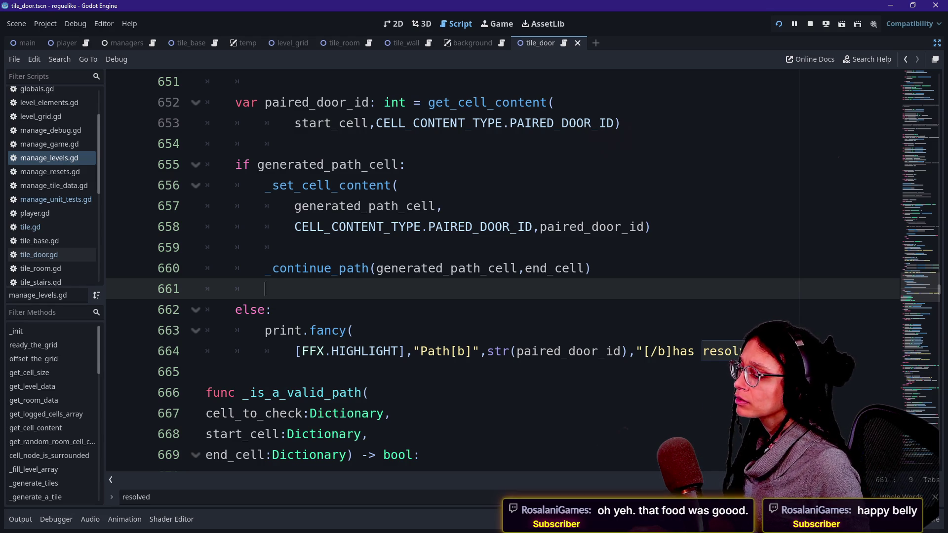
pyautogui.moveTo(508, 228)
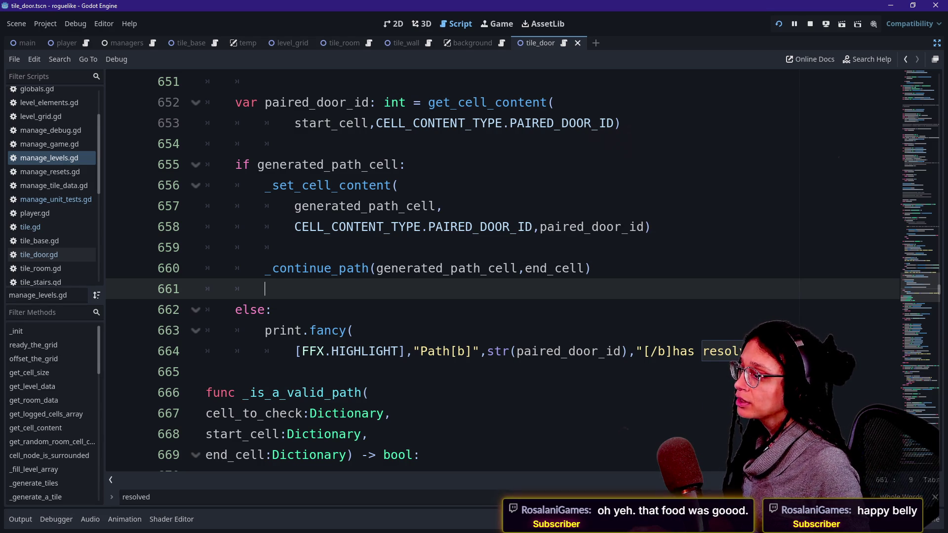
# Open a blank line after the continue_path call and start a var declaration
pyautogui.click(592, 269)
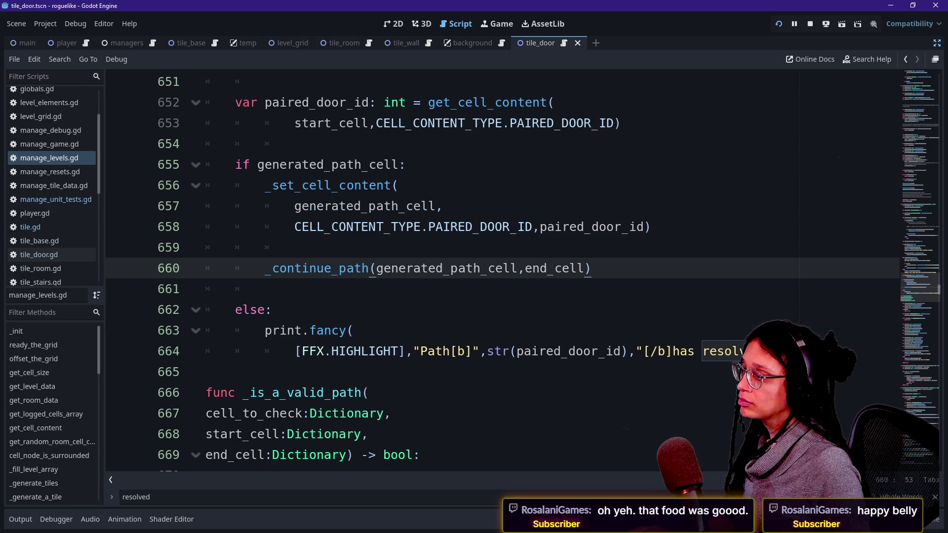
pyautogui.press('Return')
pyautogui.press('Return')
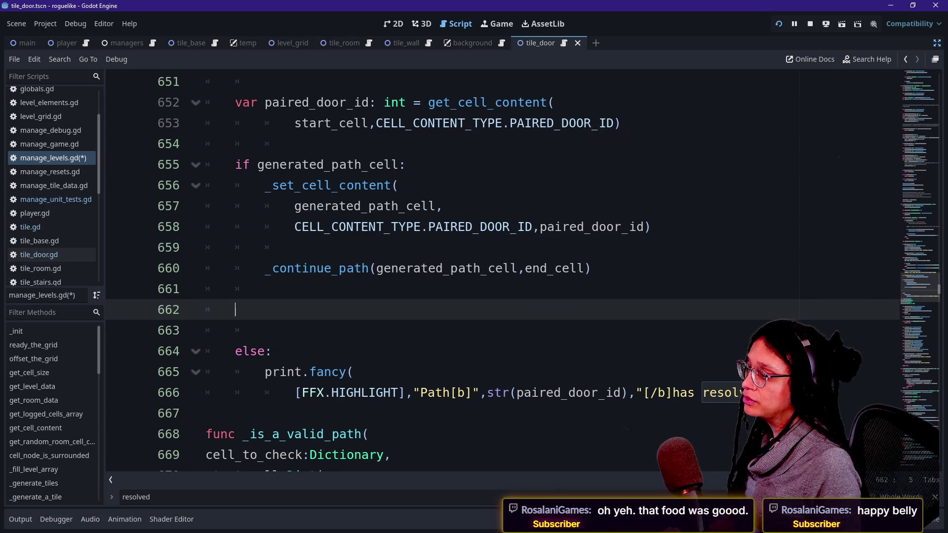
pyautogui.write('fenera')
pyautogui.press('BackSpace')
pyautogui.press('BackSpace')
pyautogui.press('BackSpace')
pyautogui.press('BackSpace')
pyautogui.press('BackSpace')
pyautogui.write('generated')
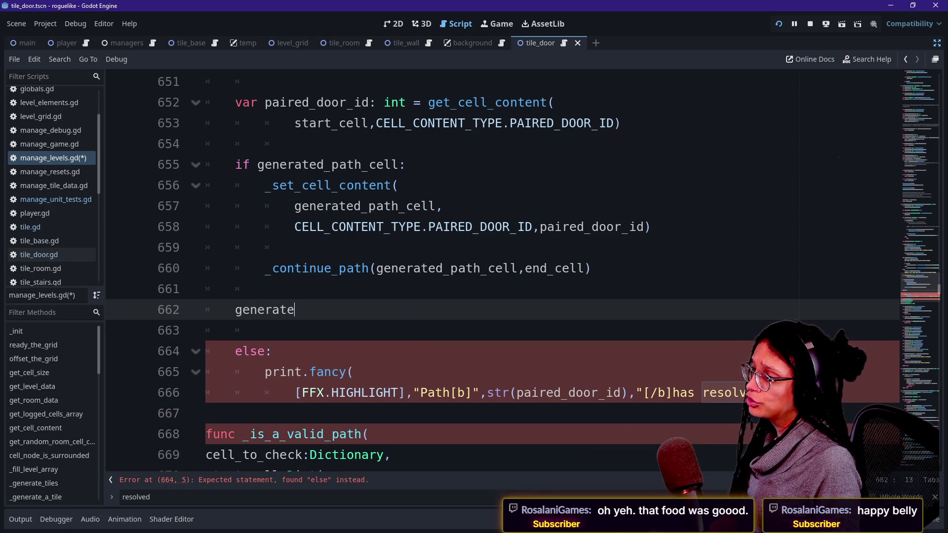
pyautogui.hotkey('ctrl', 'BackSpace')
pyautogui.write('var')
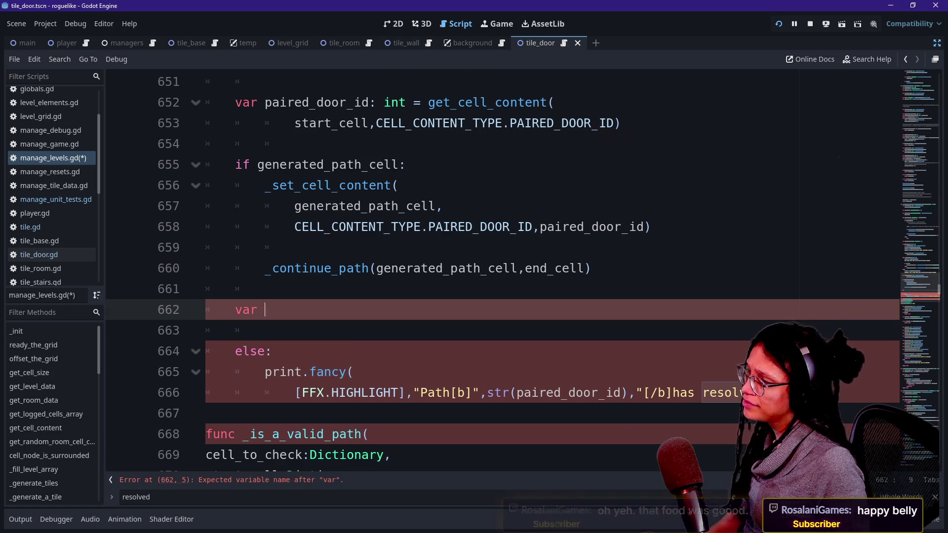
pyautogui.scroll(2, 495, 273)
pyautogui.scroll(9, 494, 272)
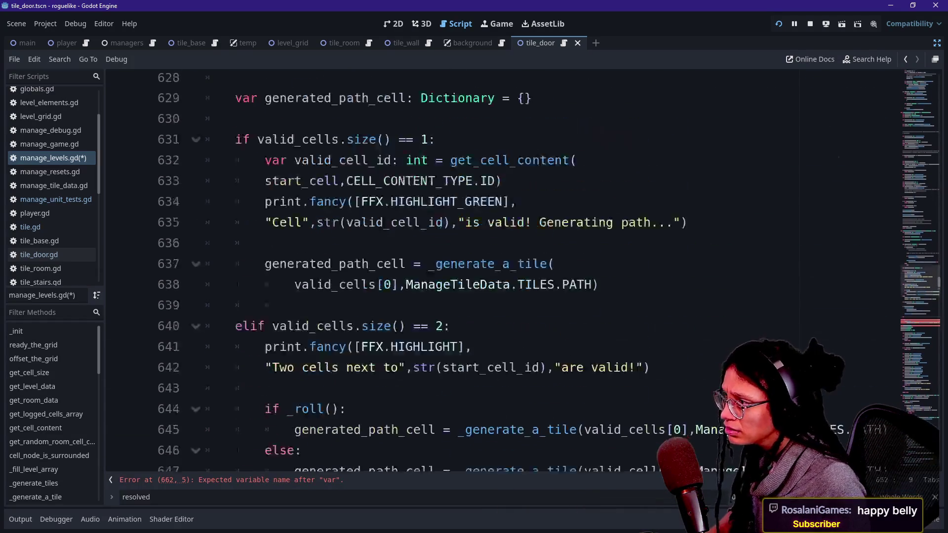
pyautogui.scroll(6, 495, 272)
pyautogui.scroll(-15, 494, 272)
pyautogui.scroll(-4, 494, 272)
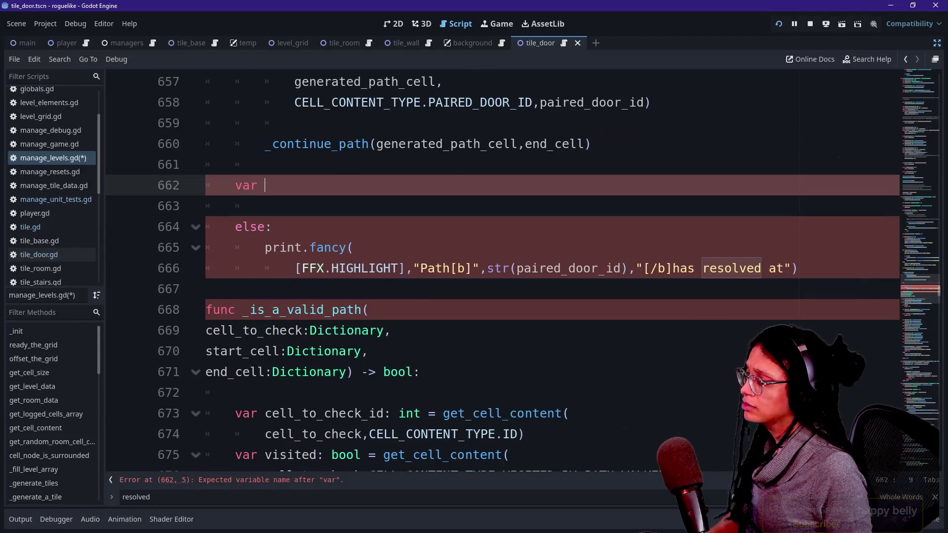
pyautogui.scroll(2, 495, 272)
pyautogui.click(265, 331)
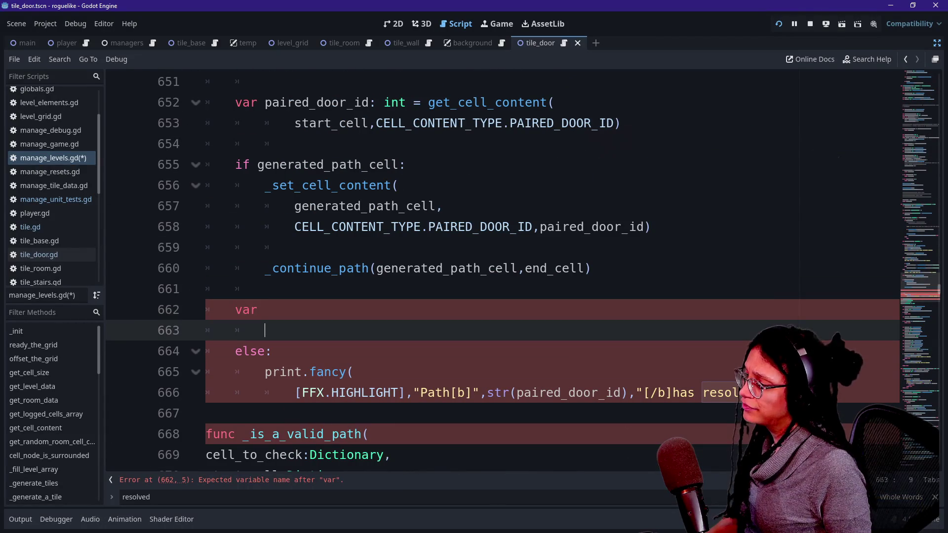
pyautogui.click(265, 311)
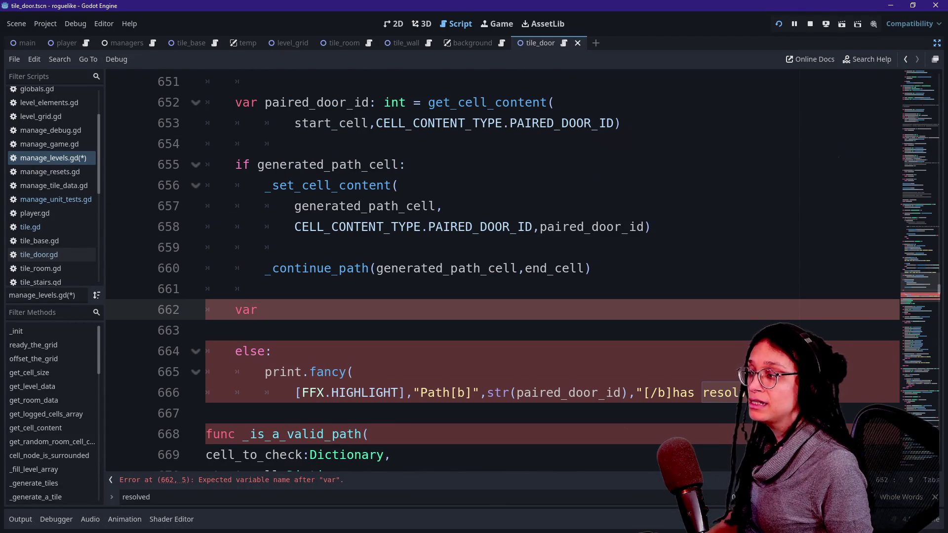
# Review the existing paired_door_id and valid_cell_id declarations as a pattern, then return to line 662
pyautogui.scroll(2, 494, 272)
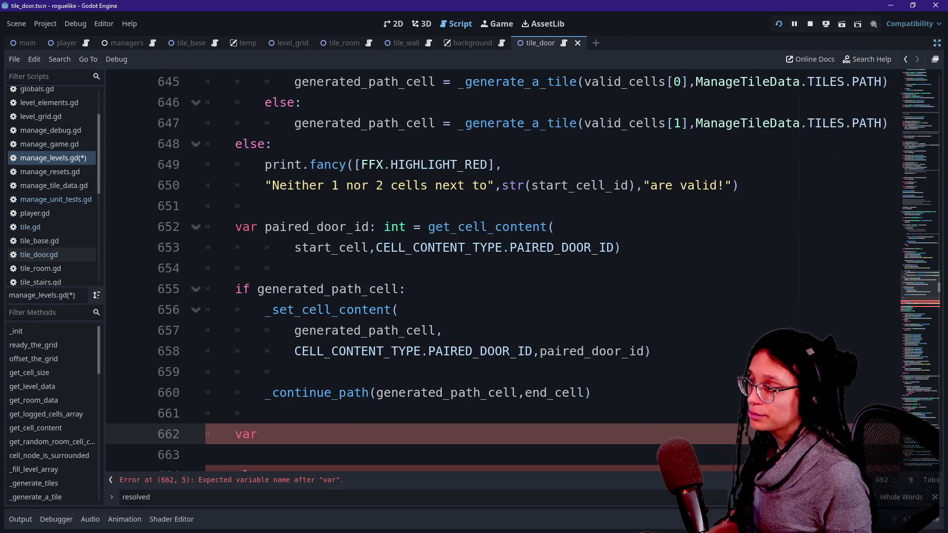
pyautogui.moveTo(257, 226); pyautogui.dragTo(473, 247)
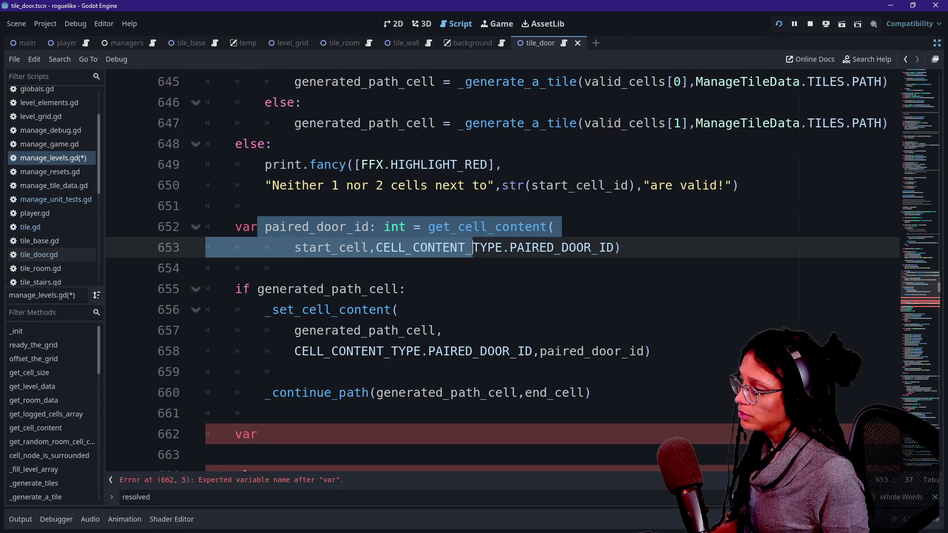
pyautogui.scroll(6, 473, 248)
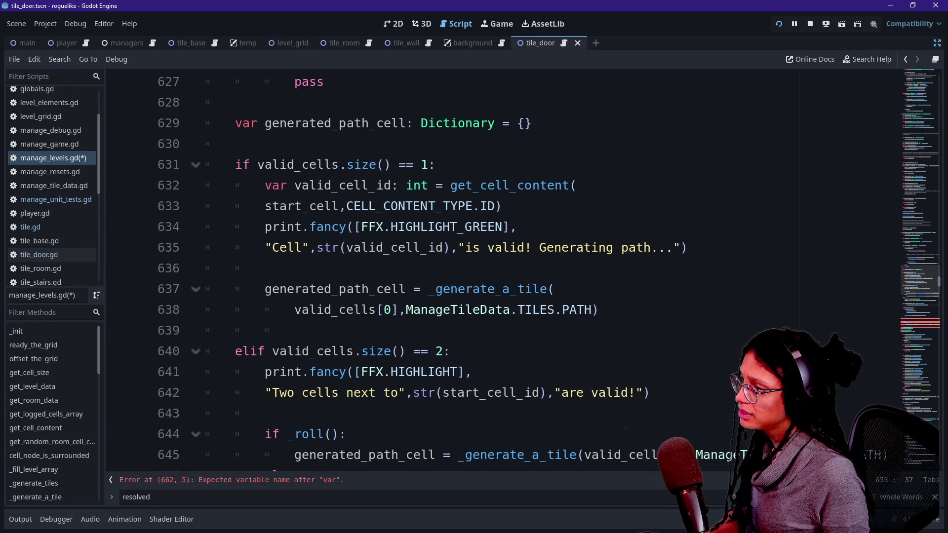
pyautogui.scroll(5, 474, 248)
pyautogui.scroll(-4, 472, 247)
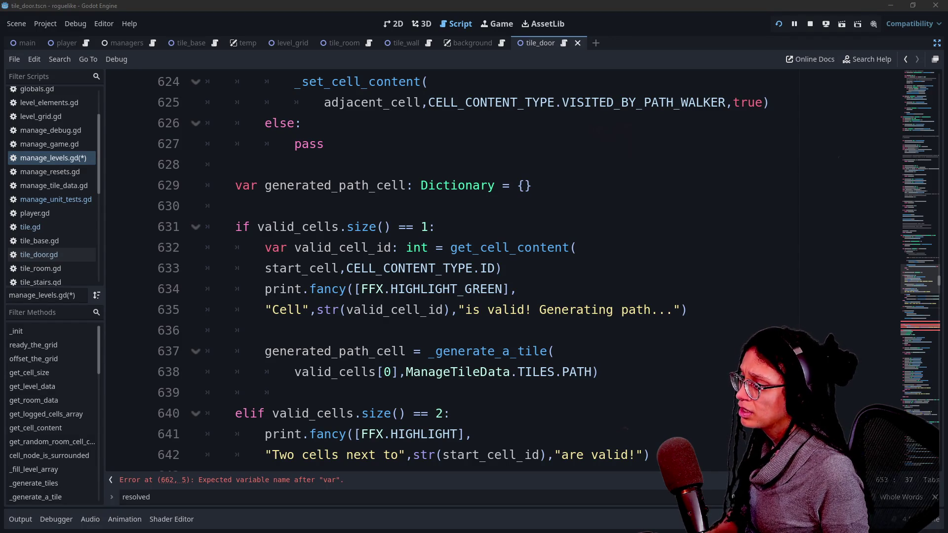
pyautogui.click(346, 248)
pyautogui.moveTo(302, 227); pyautogui.dragTo(413, 247)
pyautogui.scroll(-2, 413, 247)
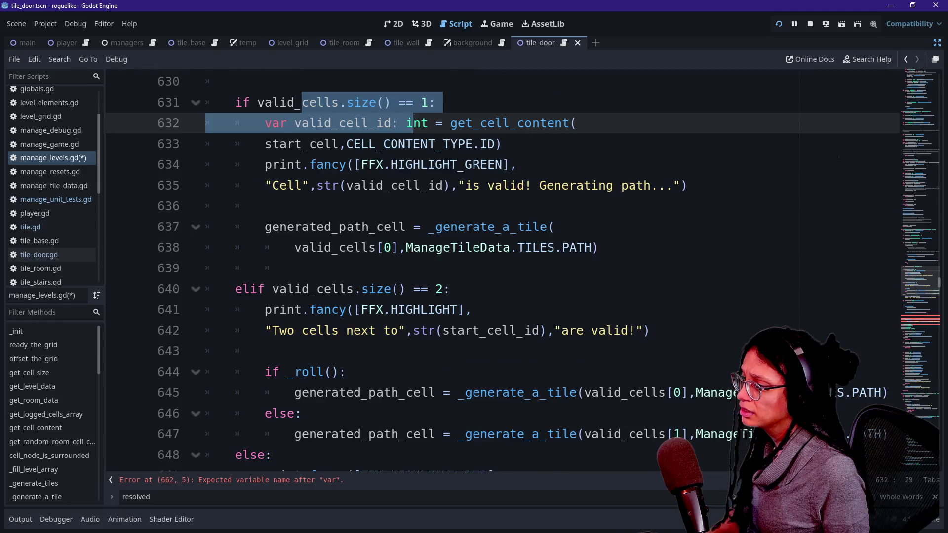
pyautogui.scroll(-4, 413, 248)
pyautogui.moveTo(265, 144); pyautogui.dragTo(481, 145)
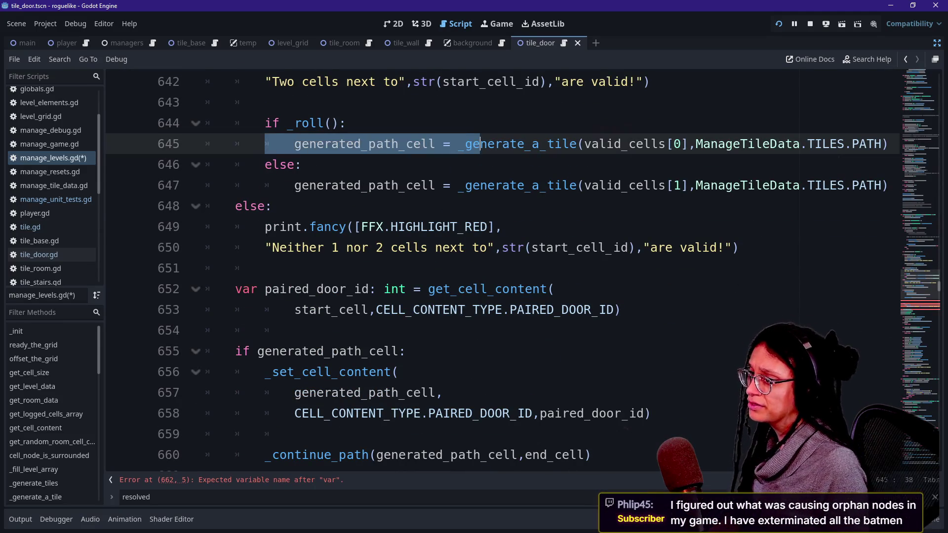
pyautogui.press('Down')
pyautogui.press('Down')
pyautogui.press('Down')
pyautogui.scroll(-2, 299, 339)
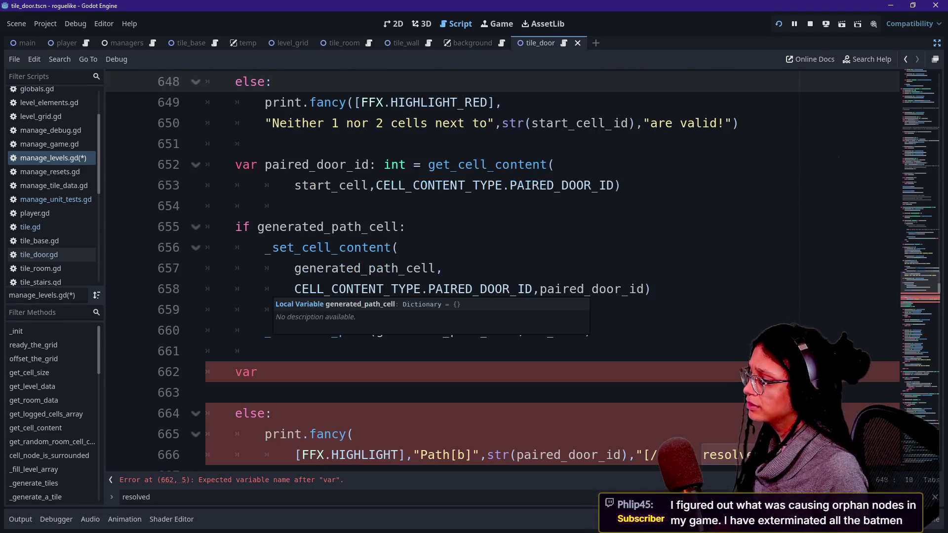
pyautogui.click(265, 372)
# Declare generated_cell_id: int assigned from generated_path_cell
pyautogui.write('generated_cell_id: int = ')
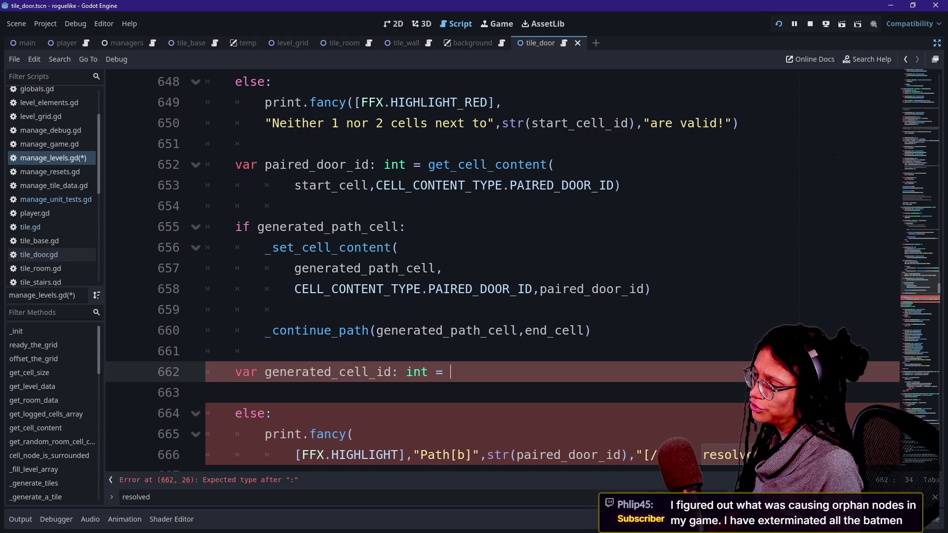
pyautogui.write('genea')
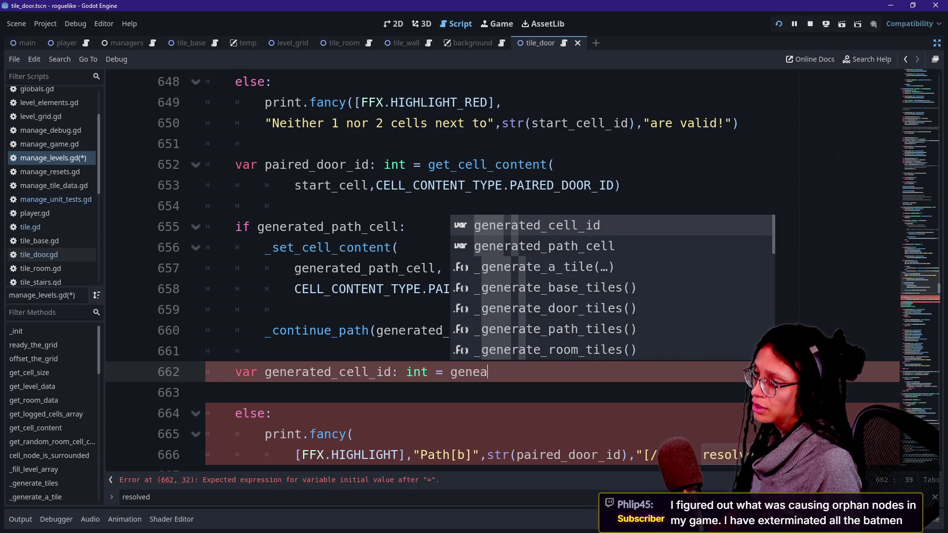
pyautogui.press('Return')
pyautogui.press('BackSpace')
pyautogui.press('BackSpace')
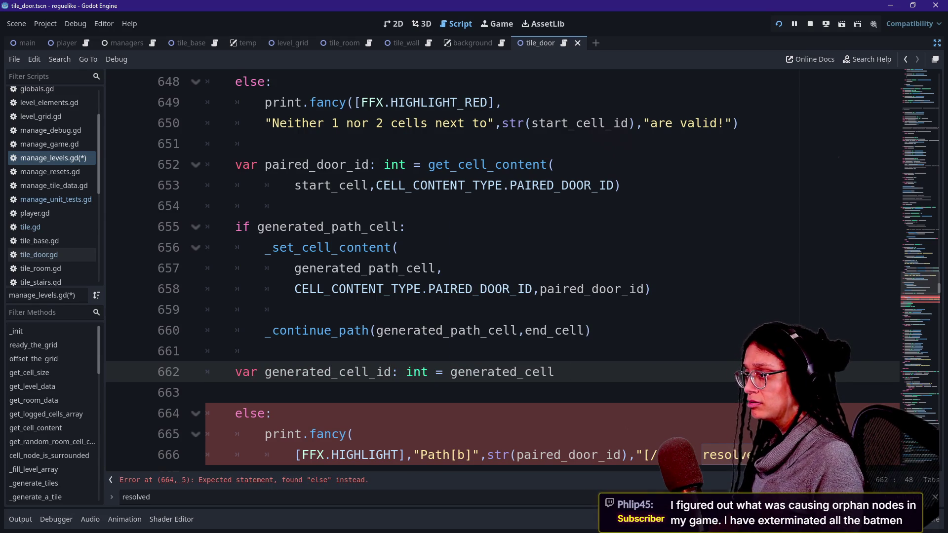
pyautogui.press('BackSpace')
pyautogui.press('BackSpace')
pyautogui.write('pat')
pyautogui.press('Return')
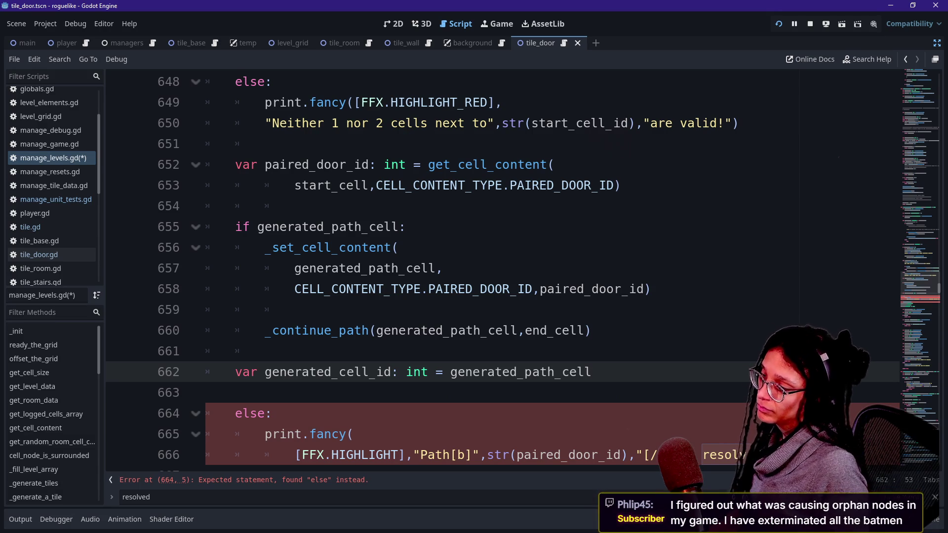
# Wrap the value in get_cell_content(generated_path_cell, CELL_CONTENT_TYPE.ID)
pyautogui.hotkey('ctrl', 'Left')
pyautogui.write('get')
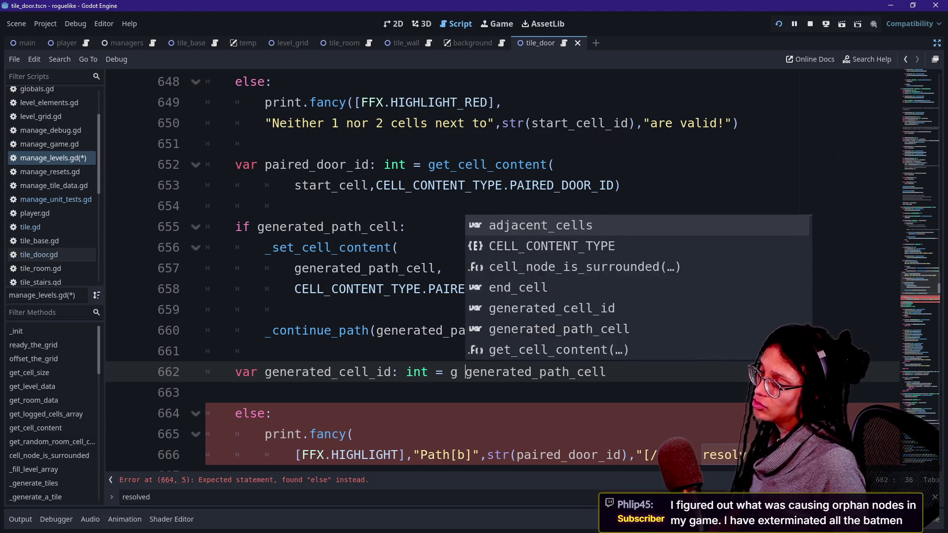
pyautogui.press('Return')
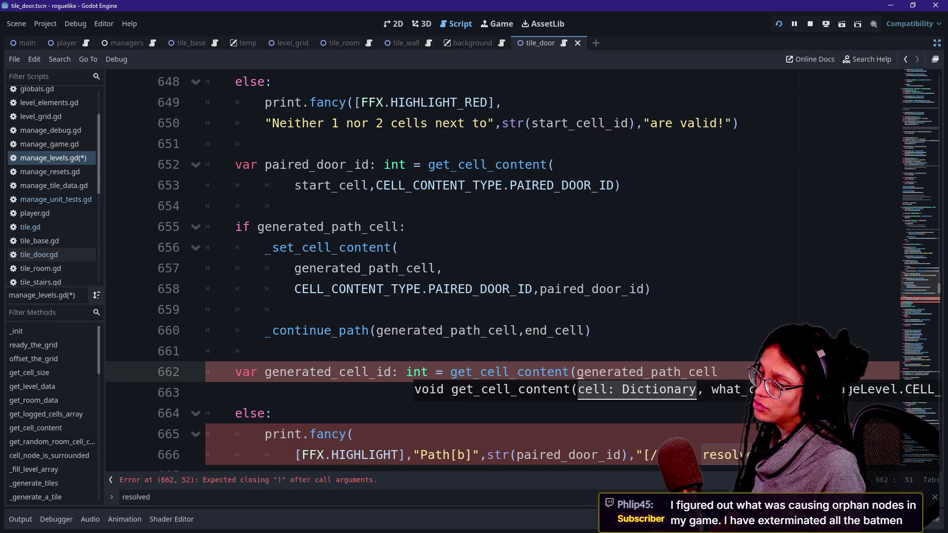
pyautogui.press('Return')
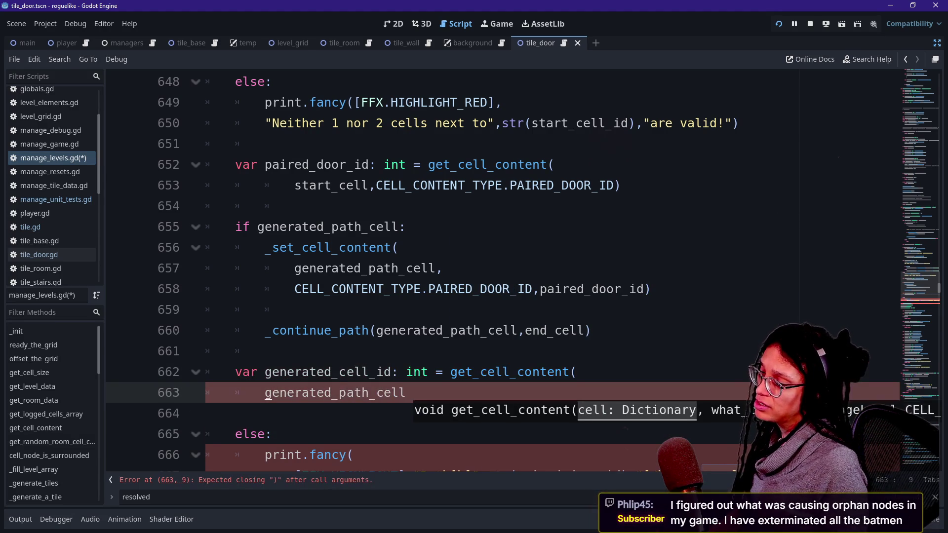
pyautogui.press('End')
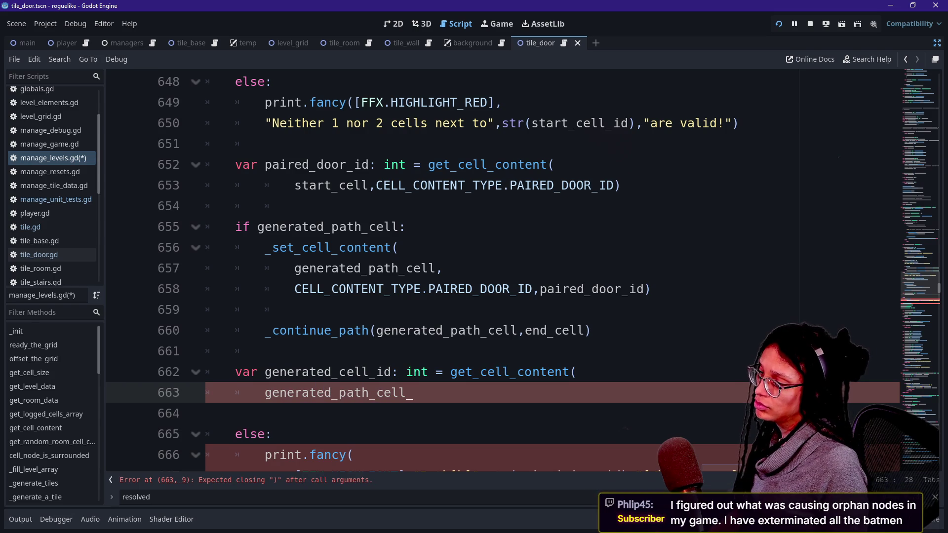
pyautogui.write('m')
pyautogui.press('BackSpace')
pyautogui.write(',C')
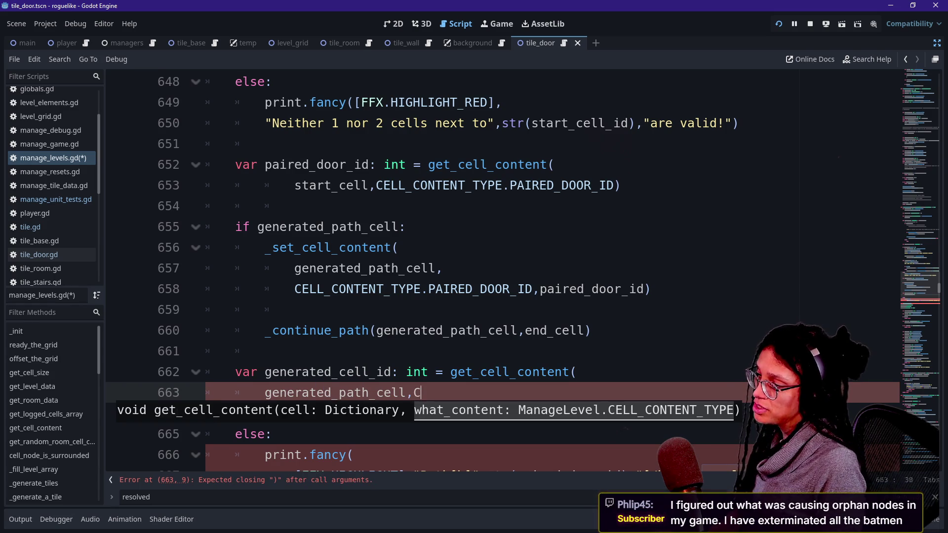
pyautogui.write('ELL_CONTE')
pyautogui.press('Tab')
pyautogui.write('.ID)')
# Move the generated_cell_id statement to a new line under else:
pyautogui.scroll(-2, 495, 272)
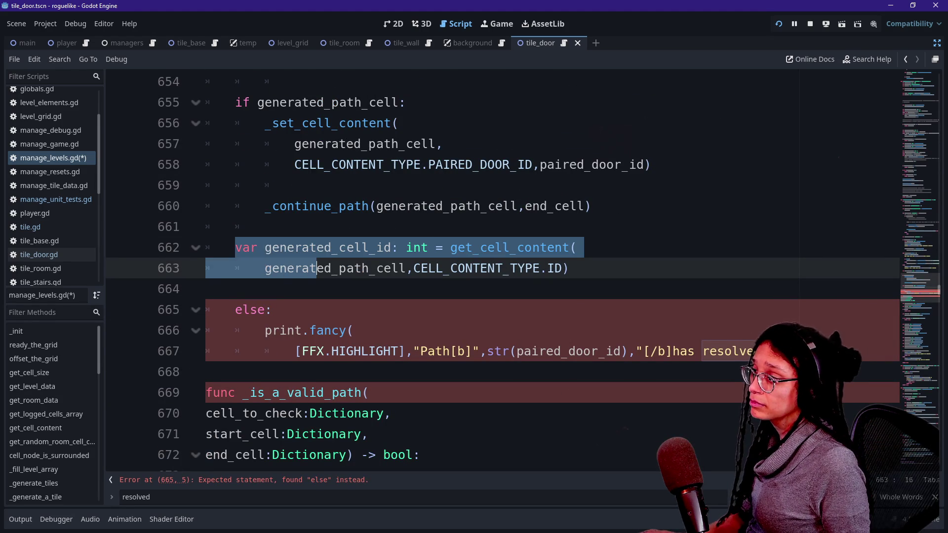
pyautogui.hotkey('shift', 'Left')
pyautogui.hotkey('shift', 'Left')
pyautogui.hotkey('shift', 'Left')
pyautogui.hotkey('shift', 'Up')
pyautogui.hotkey('shift', 'Home')
pyautogui.hotkey('ctrl', 'c')
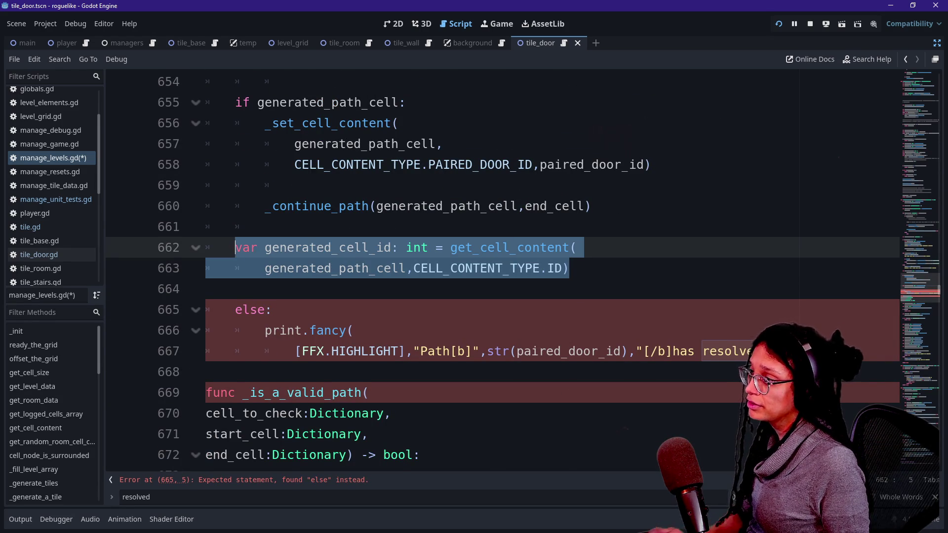
pyautogui.press('BackSpace')
pyautogui.press('BackSpace')
pyautogui.press('BackSpace')
pyautogui.press('BackSpace')
pyautogui.press('Down')
pyautogui.press('End')
pyautogui.press('Return')
pyautogui.hotkey('ctrl', 'v')
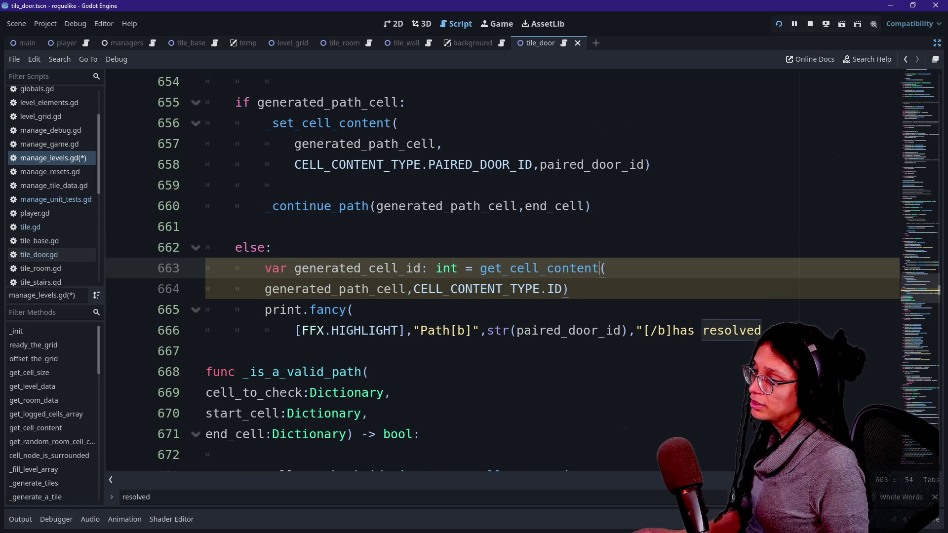
# Break the resolved-path message onto a second line that mentions the cell
pyautogui.press('Down')
pyautogui.press('Down')
pyautogui.press('End')
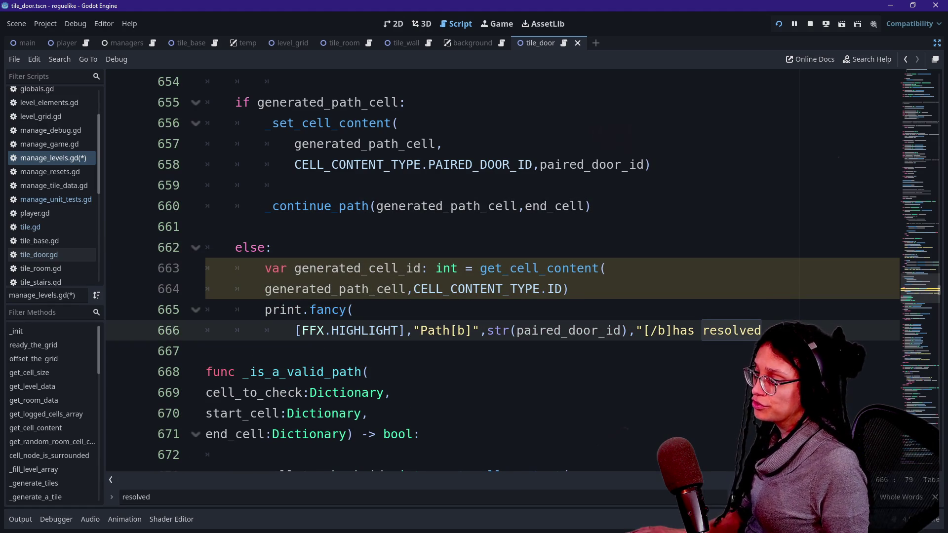
pyautogui.press('Return')
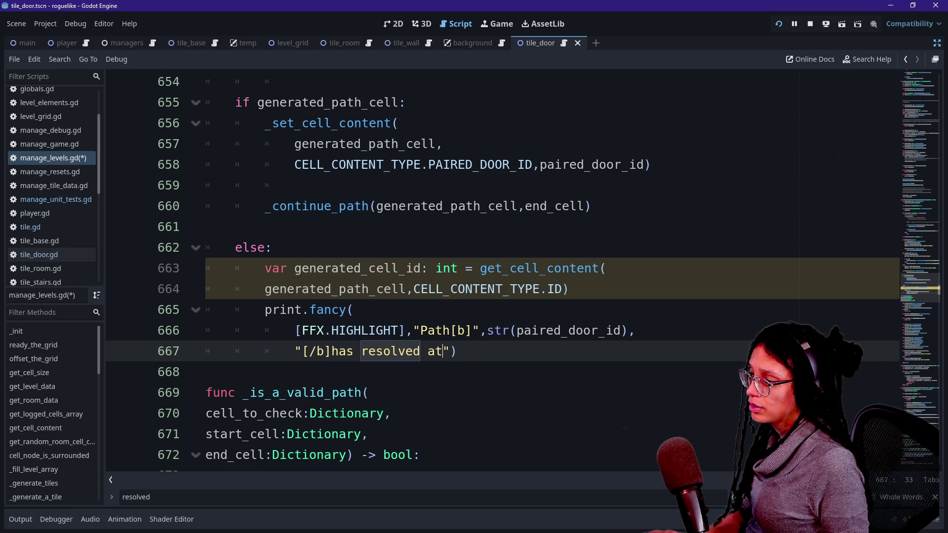
pyautogui.write('cell')
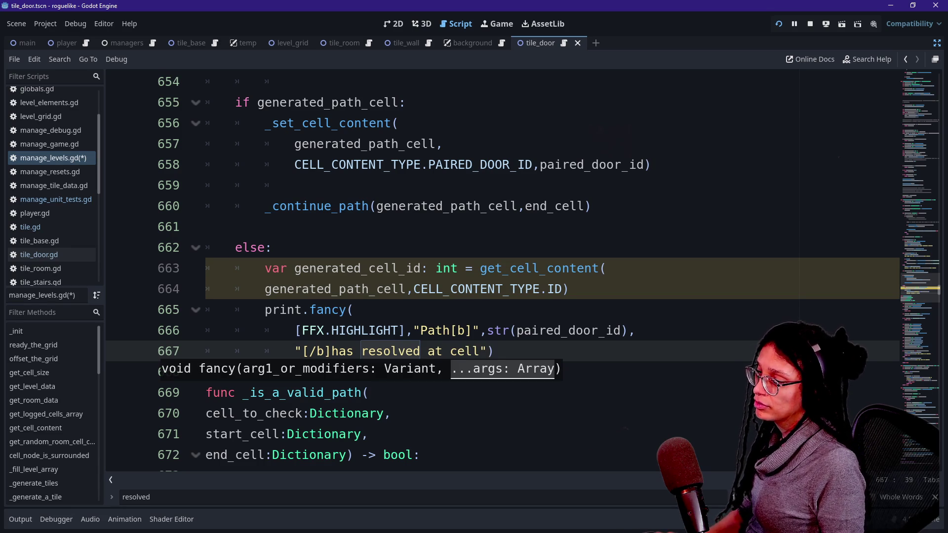
pyautogui.click(473, 351)
pyautogui.write('[v]')
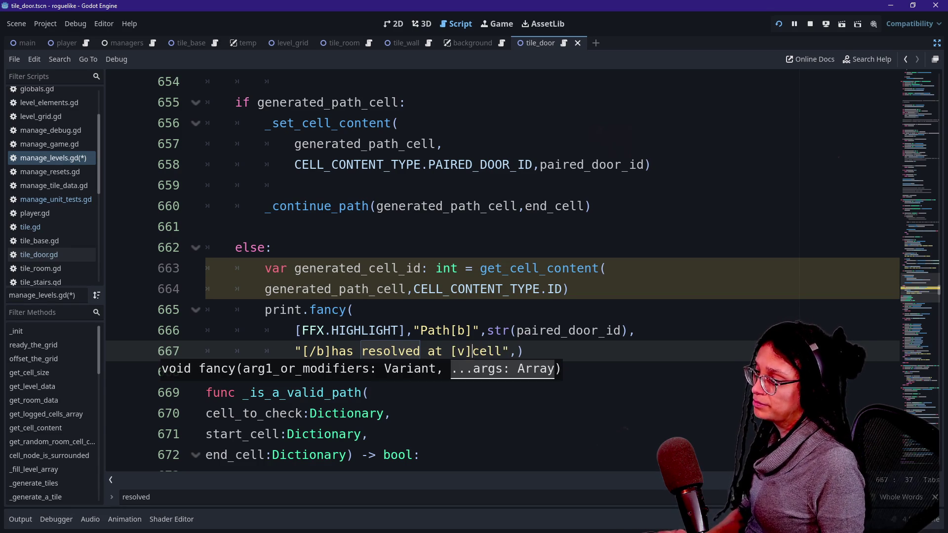
# Bold the Path label with a [b] tag, then run the game with F5
pyautogui.click(421, 331)
pyautogui.write('[v]')
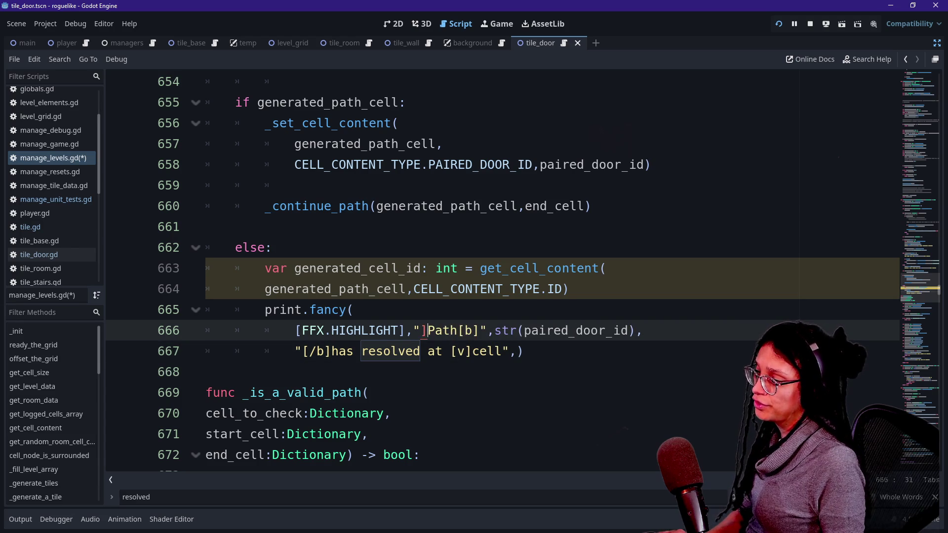
pyautogui.press('BackSpace')
pyautogui.press('BackSpace')
pyautogui.write('b]')
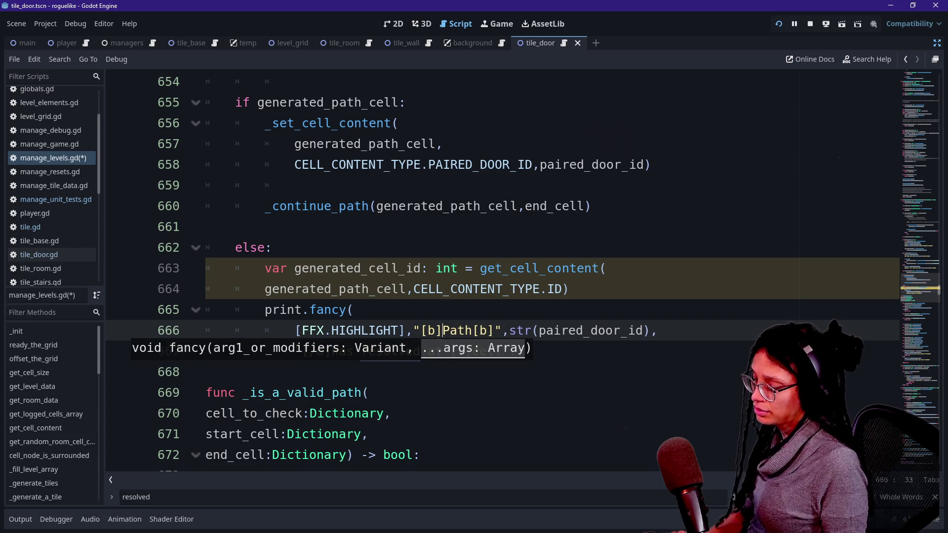
pyautogui.press('Right')
pyautogui.press('Right')
pyautogui.press('Right')
pyautogui.press('Delete')
pyautogui.press('Delete')
pyautogui.press('Delete')
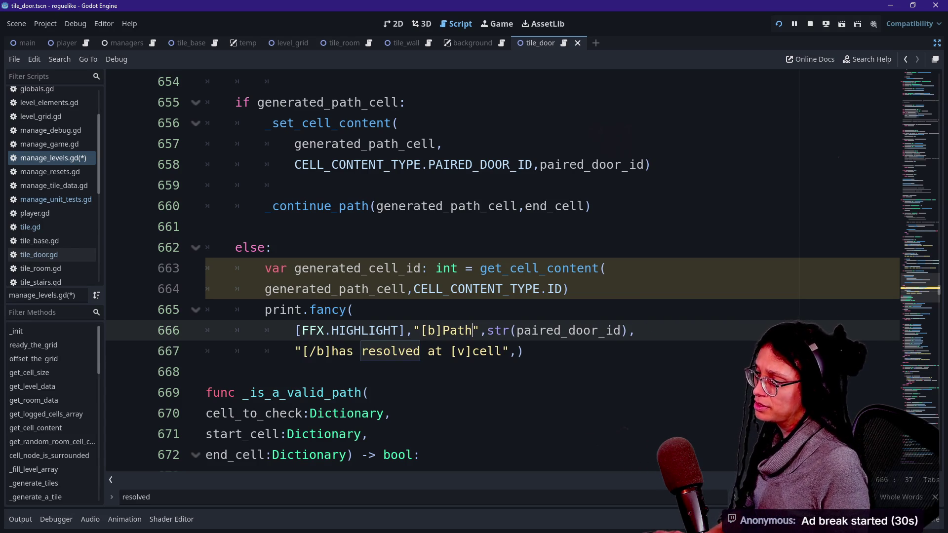
pyautogui.click(450, 351)
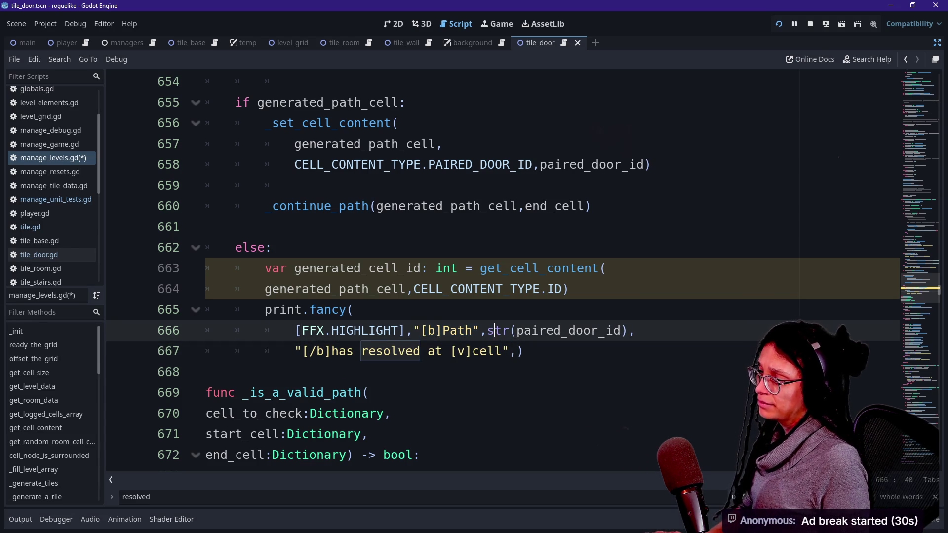
pyautogui.click(309, 351)
pyautogui.press('F5')
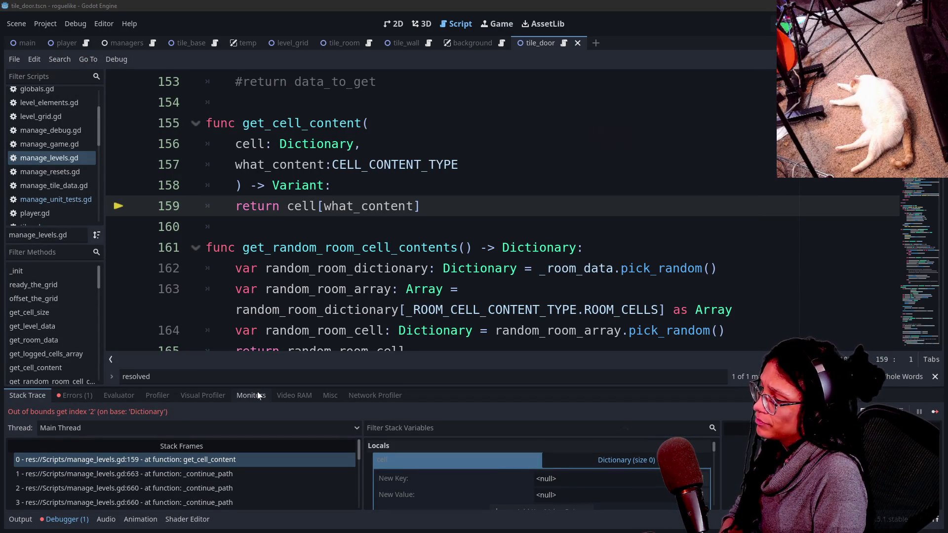
pyautogui.scroll(1, 346, 213)
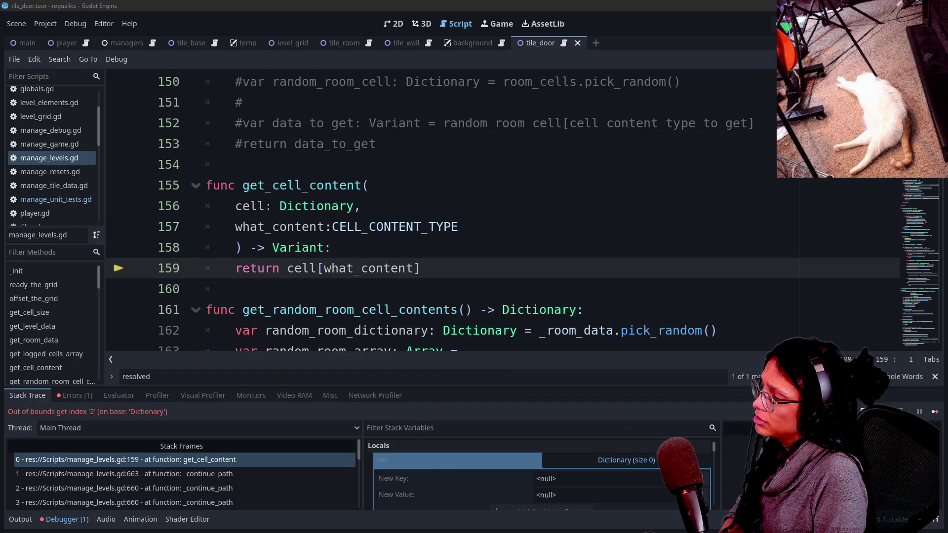
pyautogui.click(244, 473)
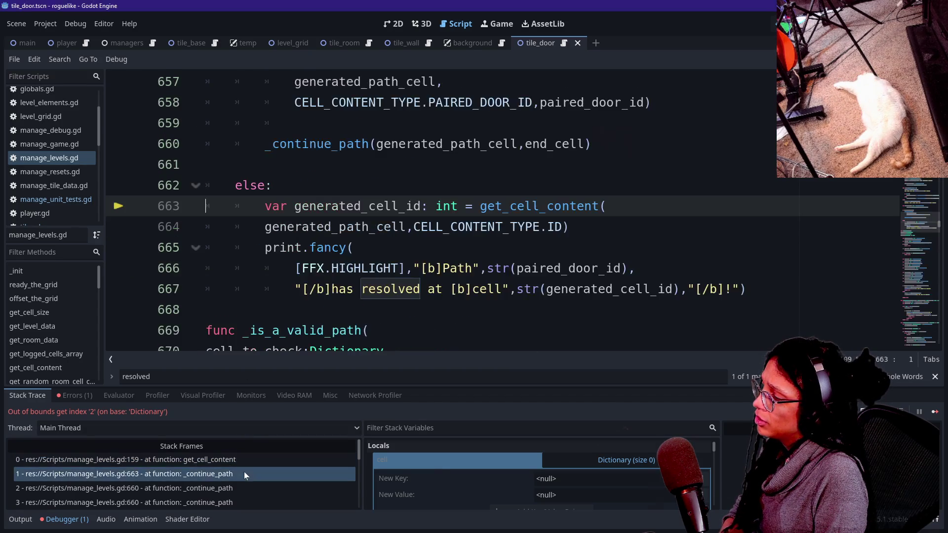
pyautogui.moveTo(276, 206); pyautogui.dragTo(347, 206)
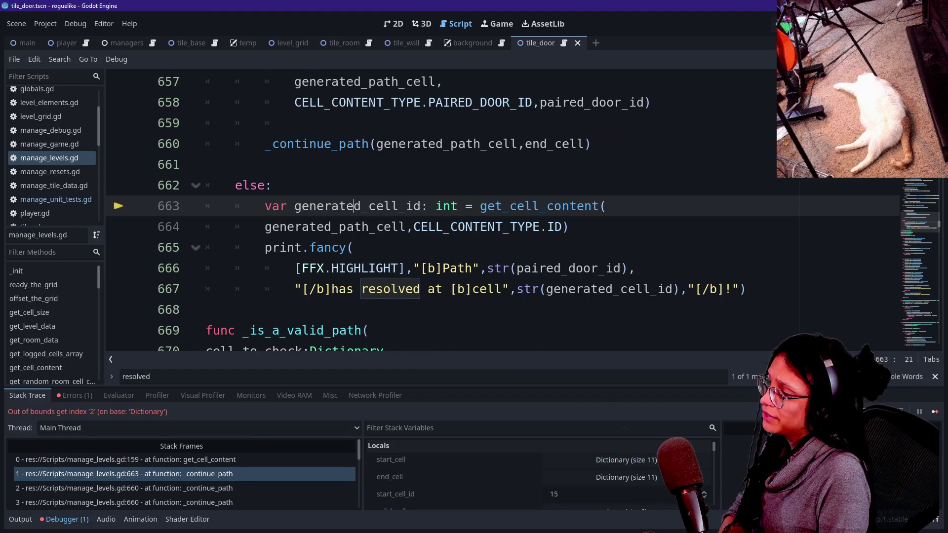
pyautogui.click(371, 206)
pyautogui.click(353, 248)
pyautogui.click(346, 227)
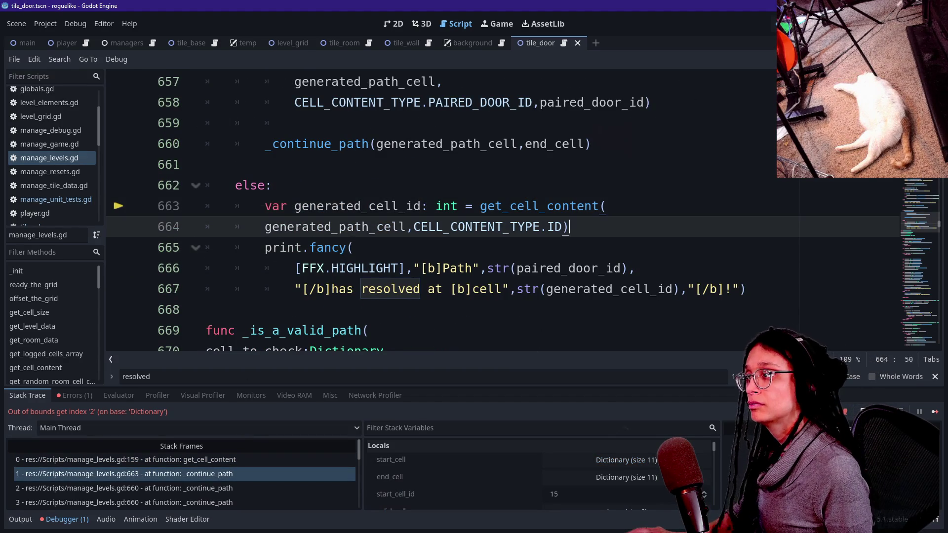
pyautogui.scroll(1, 444, 213)
pyautogui.click(242, 102)
pyautogui.click(481, 165)
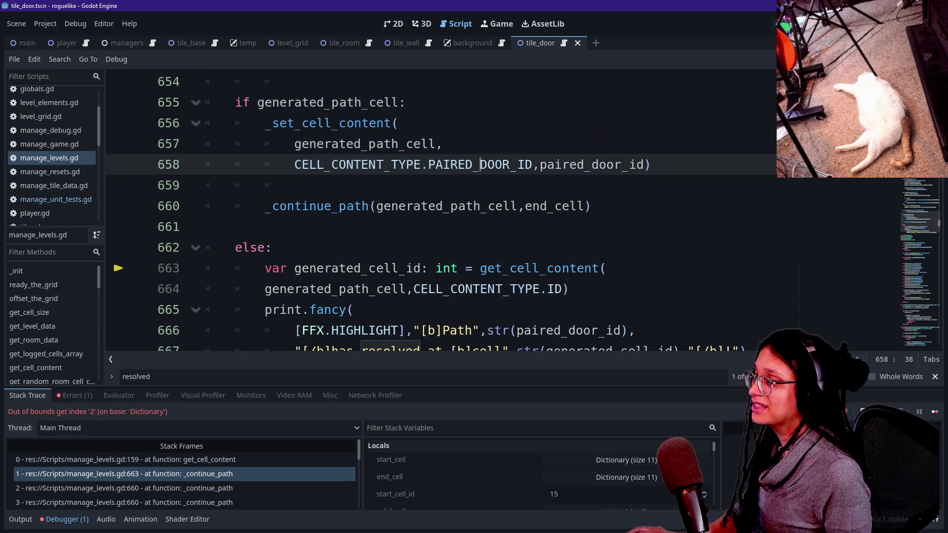
pyautogui.moveTo(205, 268); pyautogui.dragTo(570, 289)
pyautogui.click(325, 268)
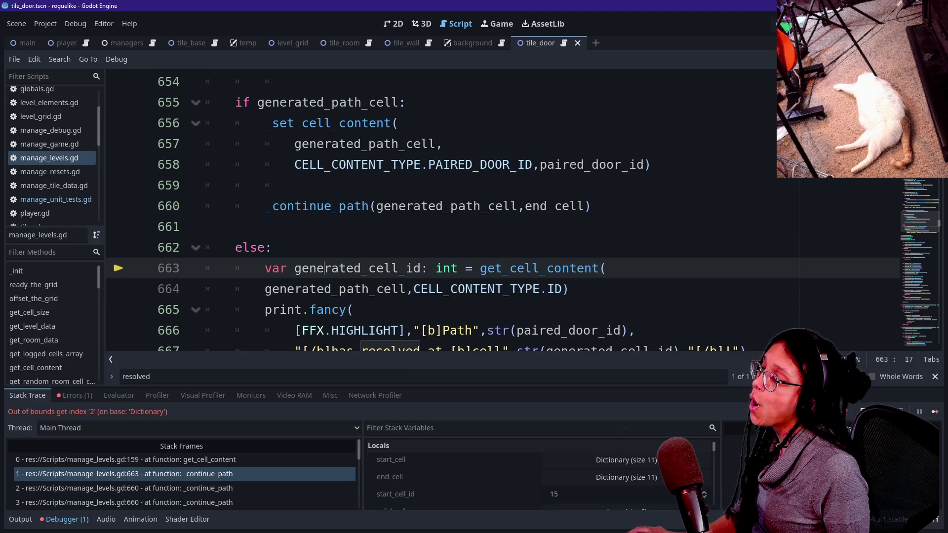
pyautogui.click(295, 269)
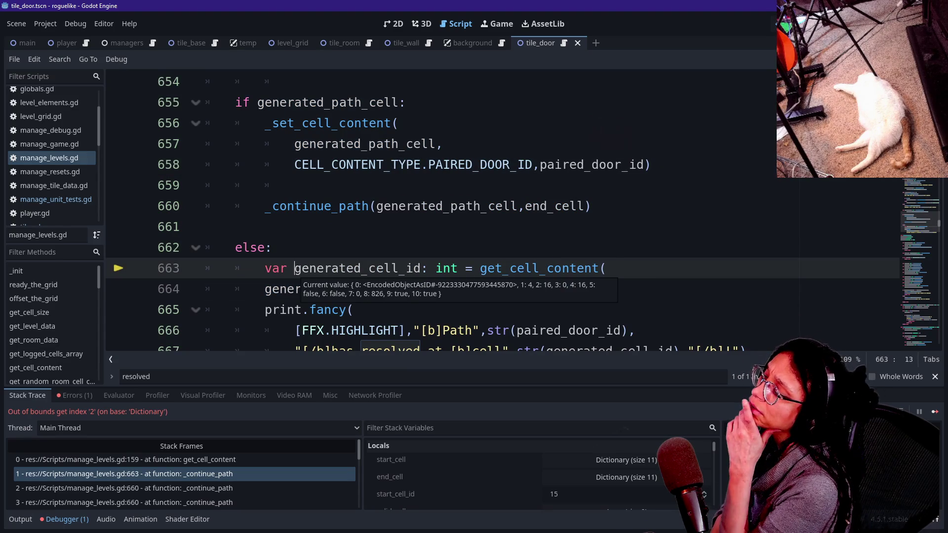
pyautogui.moveTo(377, 289)
pyautogui.mouseDown()
pyautogui.moveTo(385, 269)
pyautogui.moveTo(361, 268)
pyautogui.moveTo(295, 185)
pyautogui.mouseUp()
pyautogui.click(273, 248)
pyautogui.hotkey('ctrl', 'z')
pyautogui.moveTo(250, 102); pyautogui.dragTo(406, 103)
pyautogui.click(295, 268)
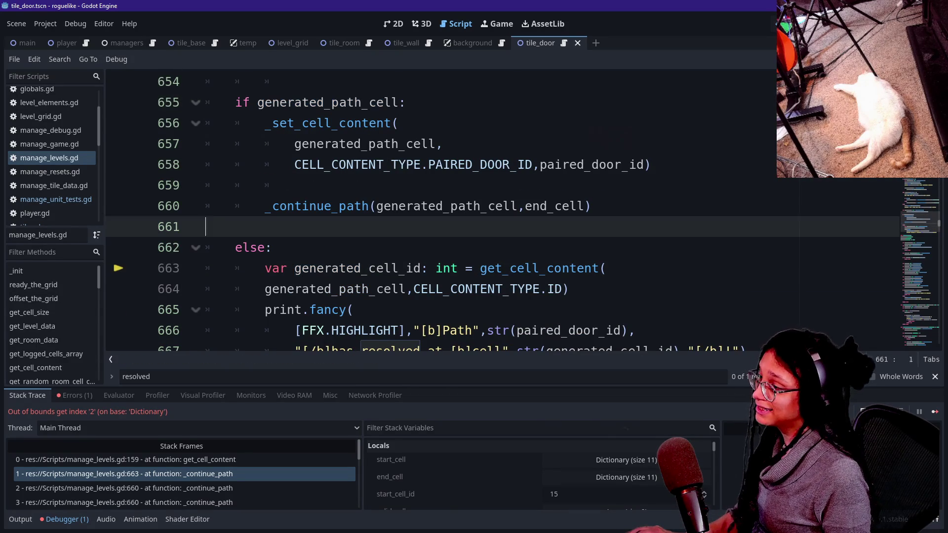
pyautogui.moveTo(295, 268); pyautogui.dragTo(570, 289)
pyautogui.click(570, 289)
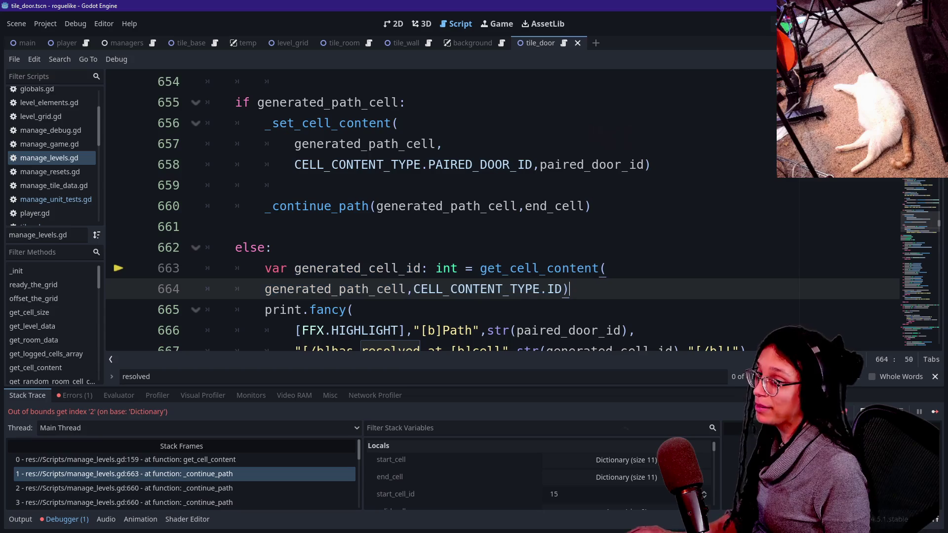
pyautogui.scroll(3, 425, 213)
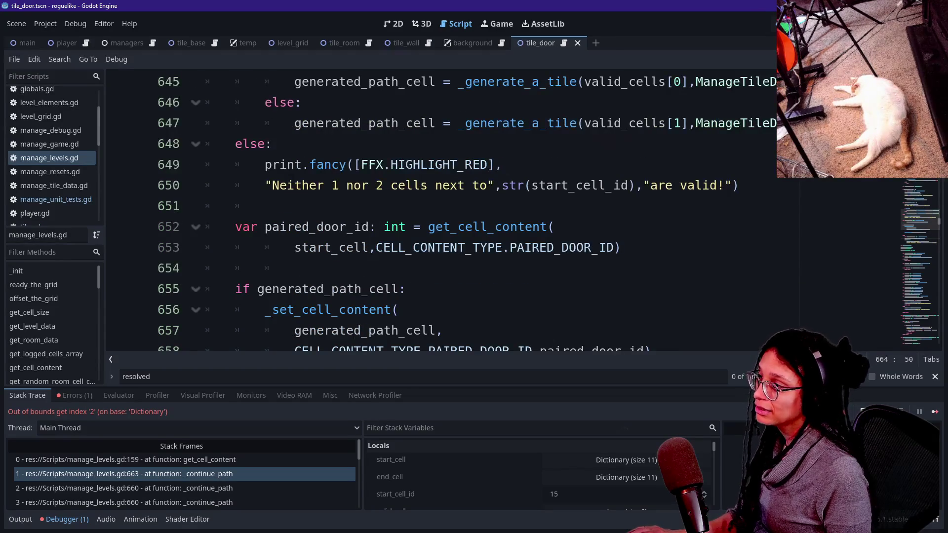
pyautogui.scroll(1, 424, 213)
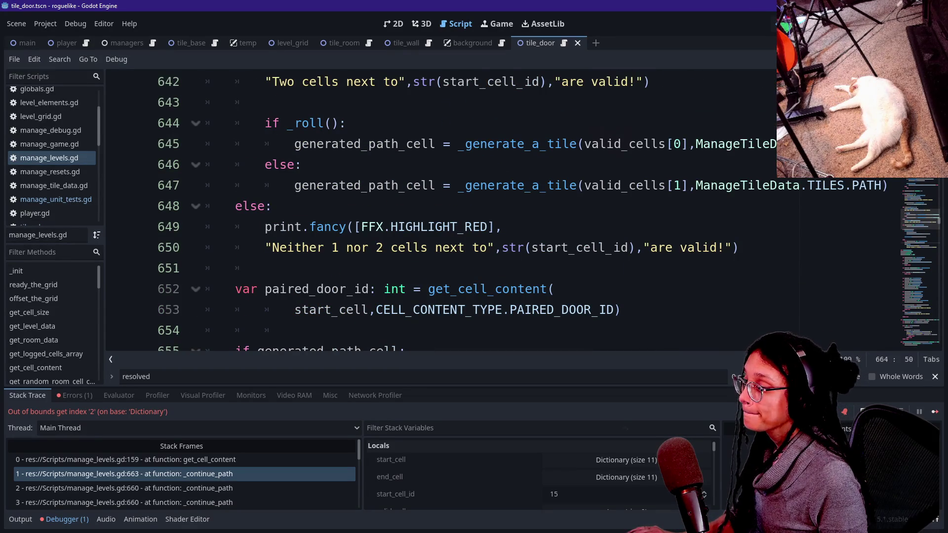
pyautogui.scroll(1, 425, 213)
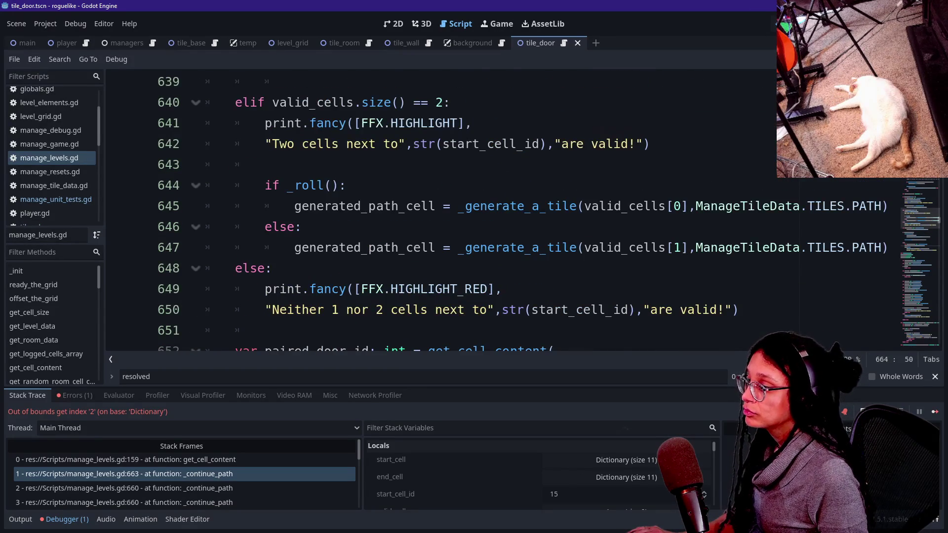
pyautogui.scroll(-1, 425, 213)
pyautogui.scroll(-1, 425, 213)
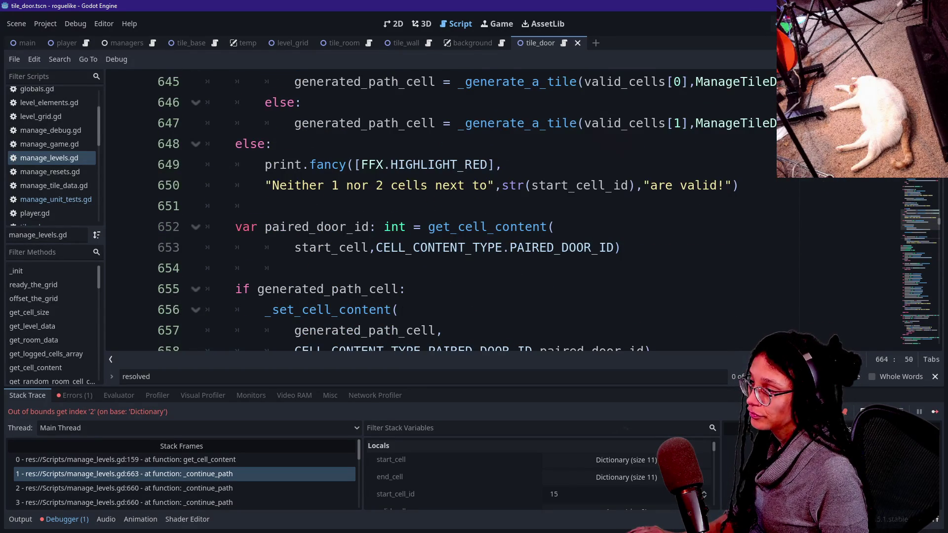
pyautogui.moveTo(265, 227); pyautogui.dragTo(370, 227)
pyautogui.click(371, 227)
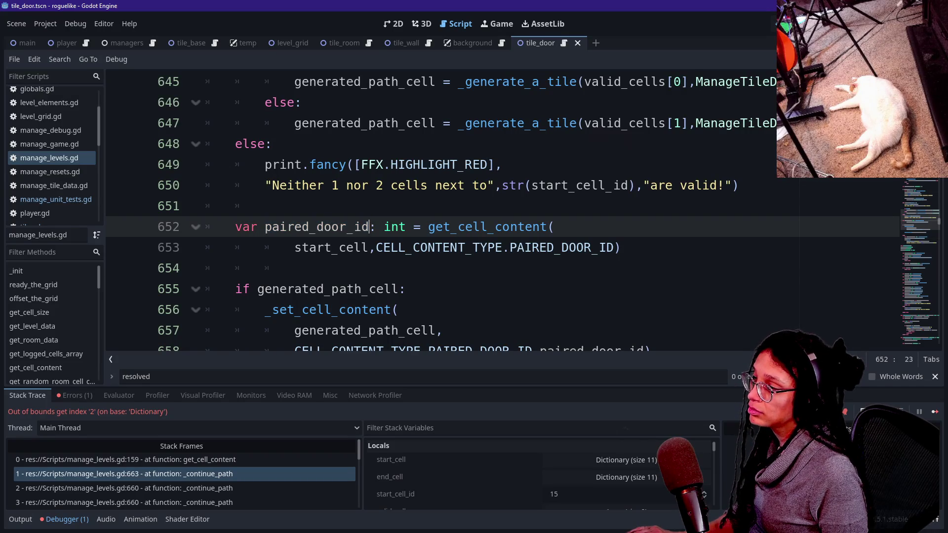
pyautogui.moveTo(295, 247)
pyautogui.mouseDown()
pyautogui.moveTo(398, 248)
pyautogui.moveTo(370, 247)
pyautogui.mouseUp()
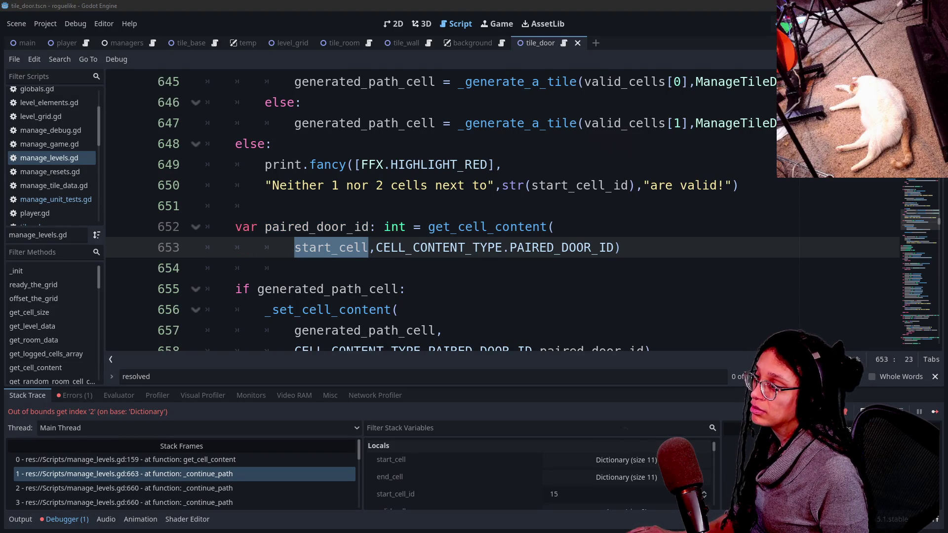
pyautogui.scroll(5, 284, 234)
pyautogui.scroll(-5, 284, 234)
pyautogui.scroll(-2, 283, 234)
pyautogui.scroll(7, 283, 233)
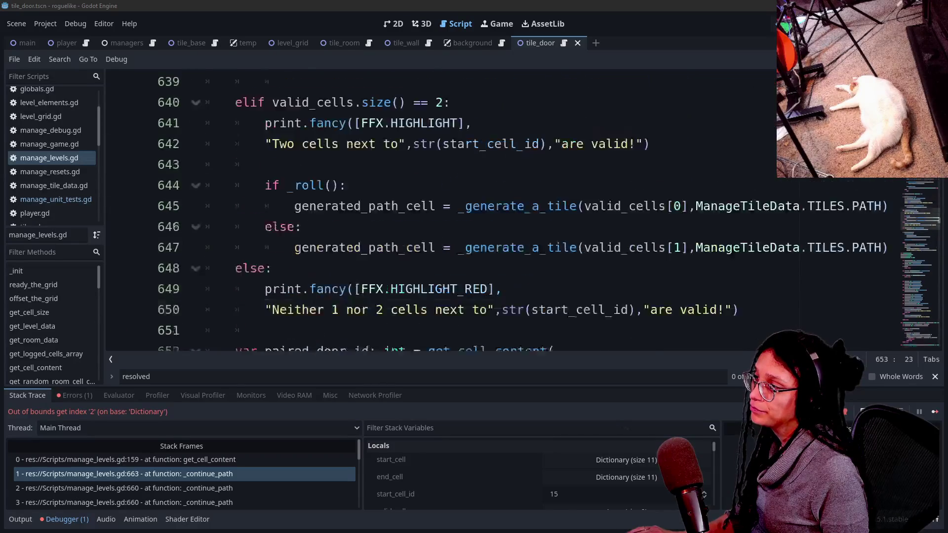
pyautogui.scroll(1, 284, 233)
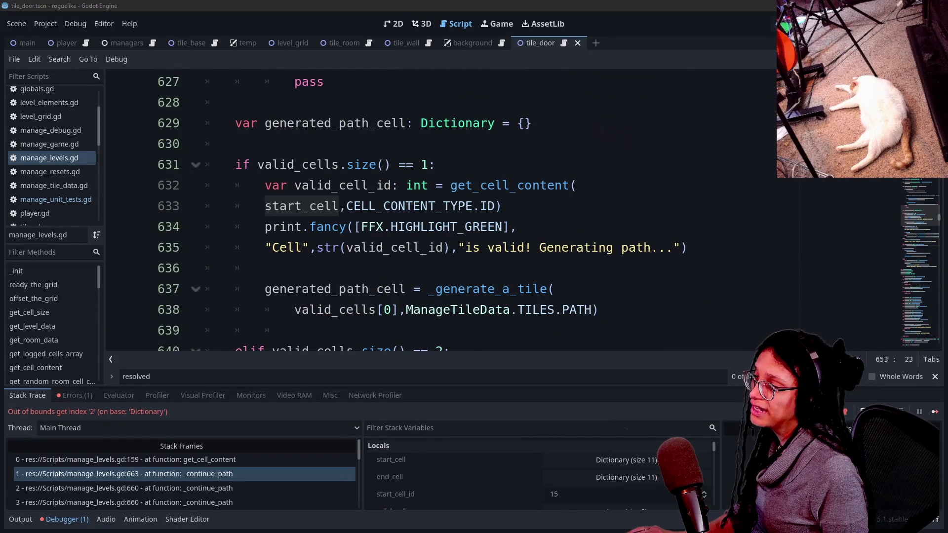
pyautogui.scroll(8, 284, 233)
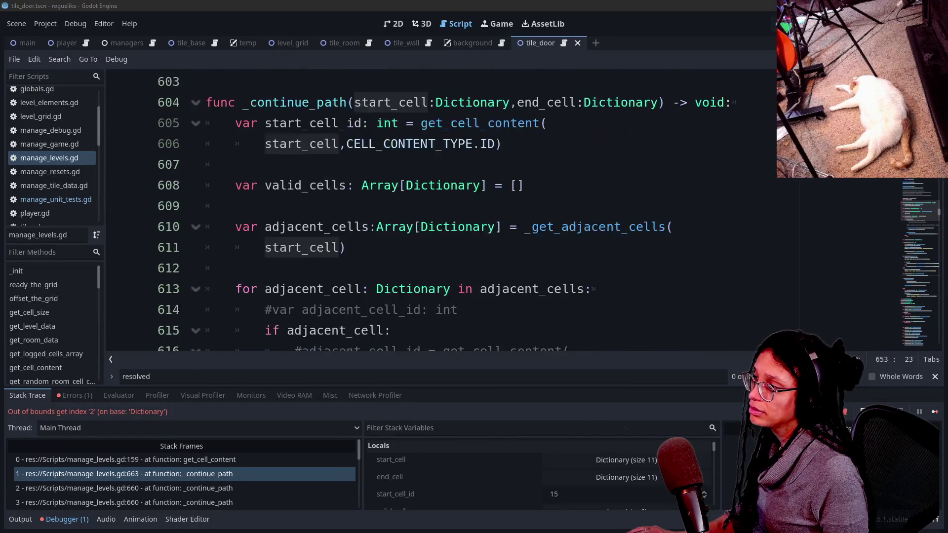
pyautogui.scroll(1, 284, 233)
pyautogui.click(441, 185)
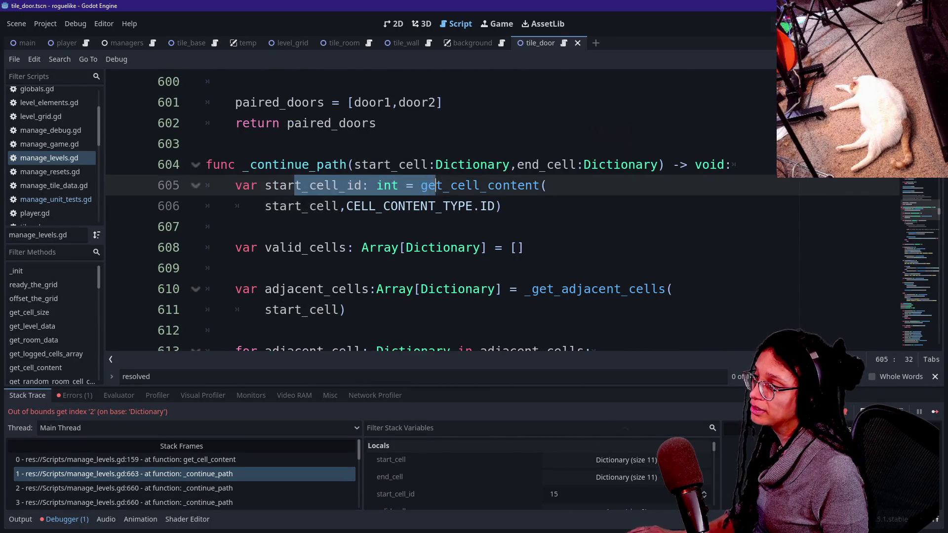
pyautogui.scroll(-20, 441, 186)
pyautogui.scroll(6, 441, 185)
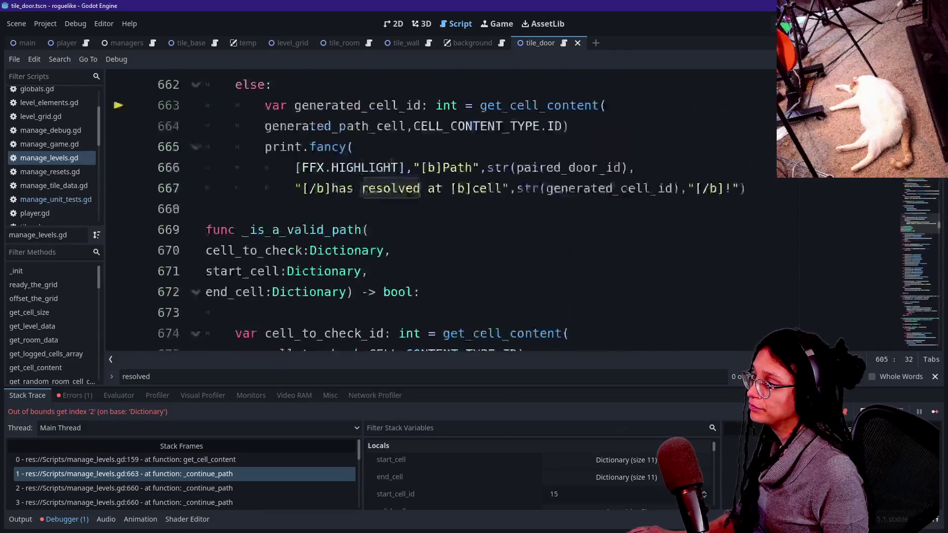
pyautogui.click(607, 206)
# Delete the generated_cell_id declaration and remove generated_cell_id from the message's str() call
pyautogui.click(273, 185)
pyautogui.keyDown('shift'); pyautogui.click(569, 226); pyautogui.keyUp('shift')
pyautogui.press('BackSpace')
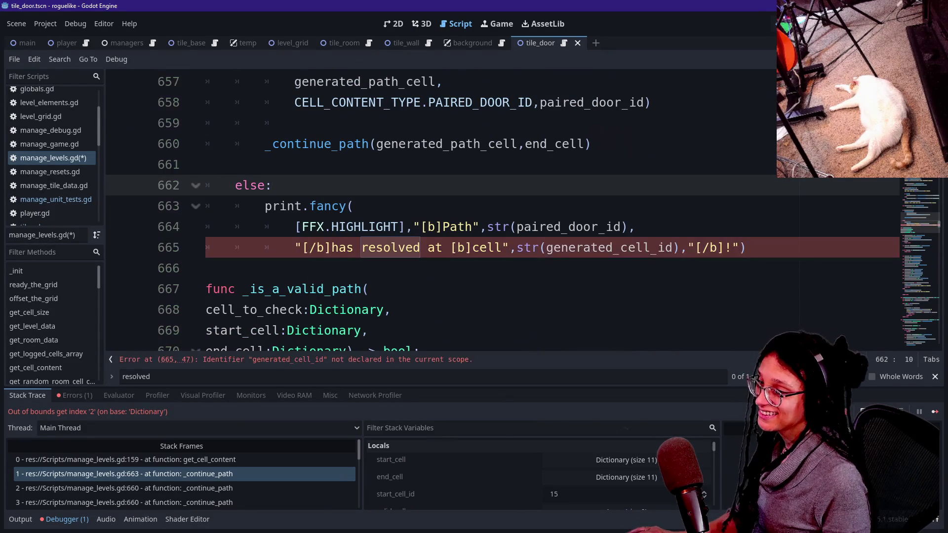
pyautogui.click(674, 247)
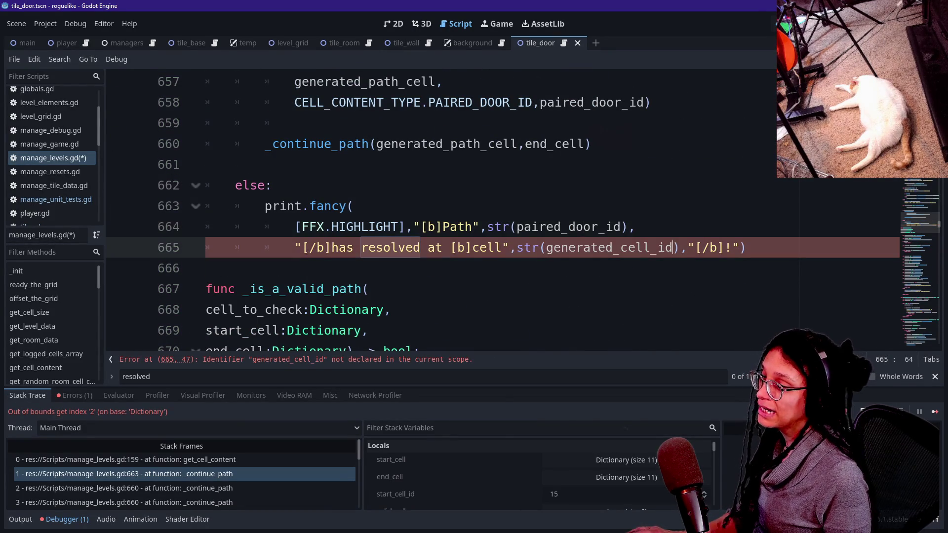
pyautogui.moveTo(547, 248); pyautogui.dragTo(674, 248)
pyautogui.press('BackSpace')
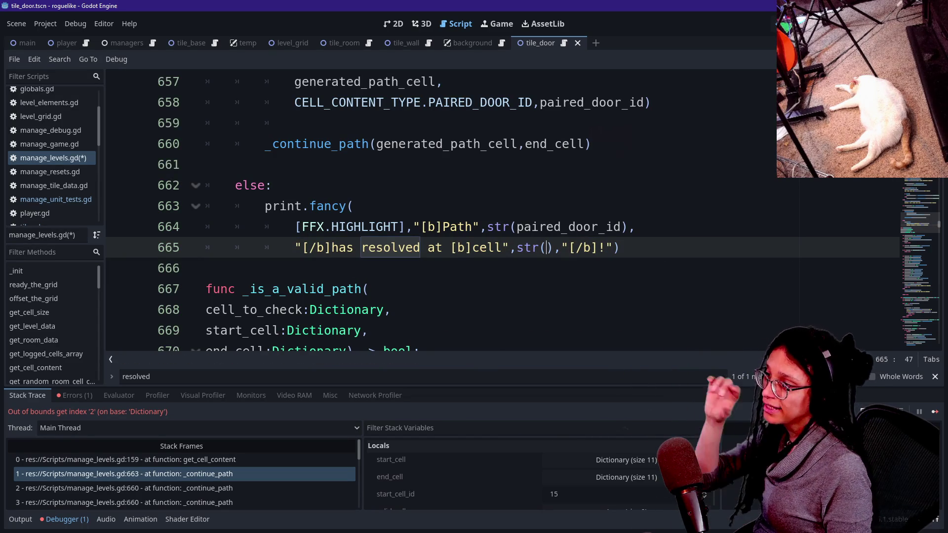
pyautogui.moveTo(317, 206); pyautogui.dragTo(620, 248)
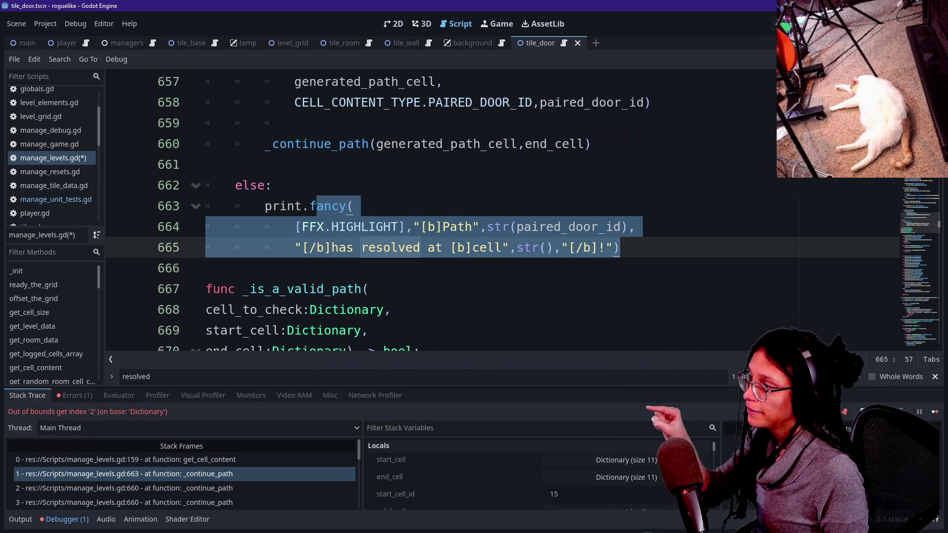
pyautogui.scroll(2, 445, 208)
pyautogui.scroll(-1, 439, 213)
pyautogui.moveTo(235, 102)
pyautogui.mouseDown()
pyautogui.moveTo(398, 123)
pyautogui.moveTo(406, 102)
pyautogui.mouseUp()
pyautogui.press('Right')
pyautogui.hotkey('shift', 'Home')
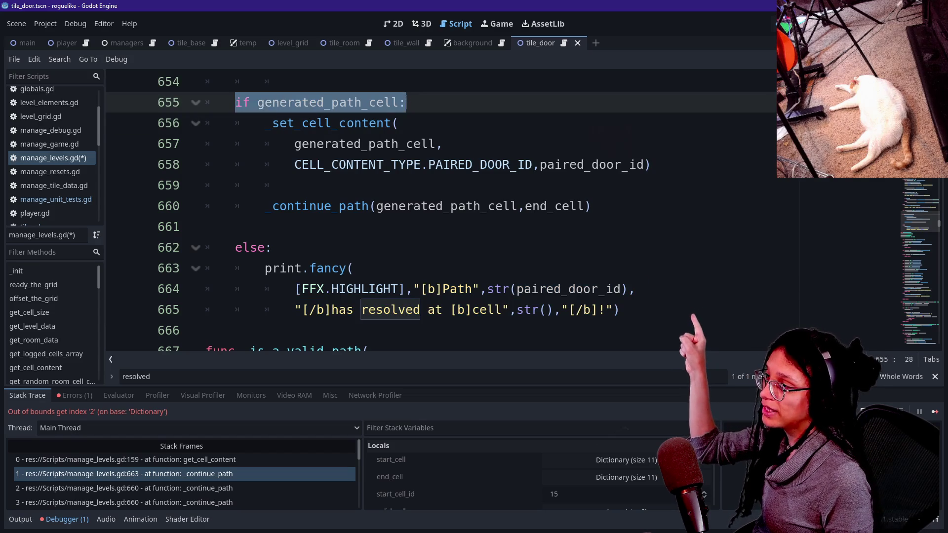
pyautogui.press('Right')
pyautogui.hotkey('shift', 'Home')
pyautogui.press('Right')
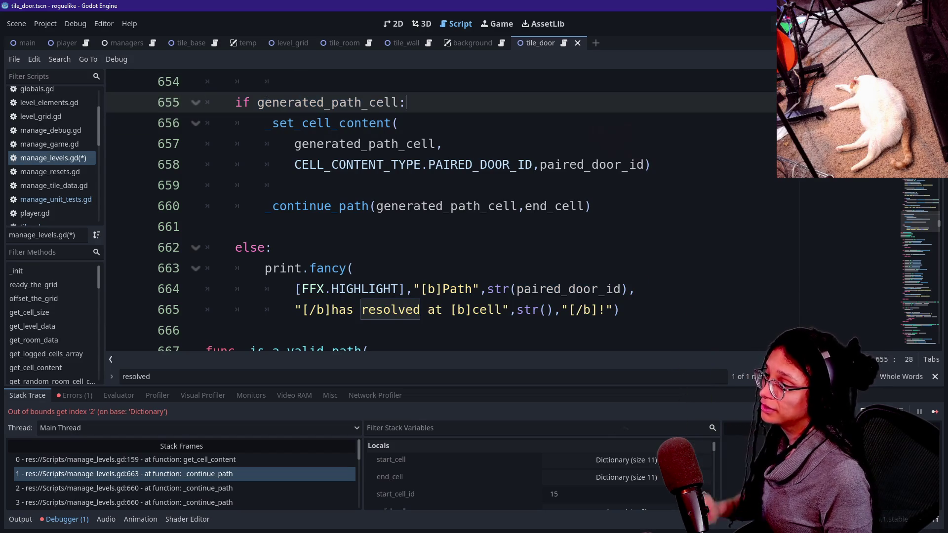
# Insert start_cell_id into the empty str() call and save the script
pyautogui.click(457, 310)
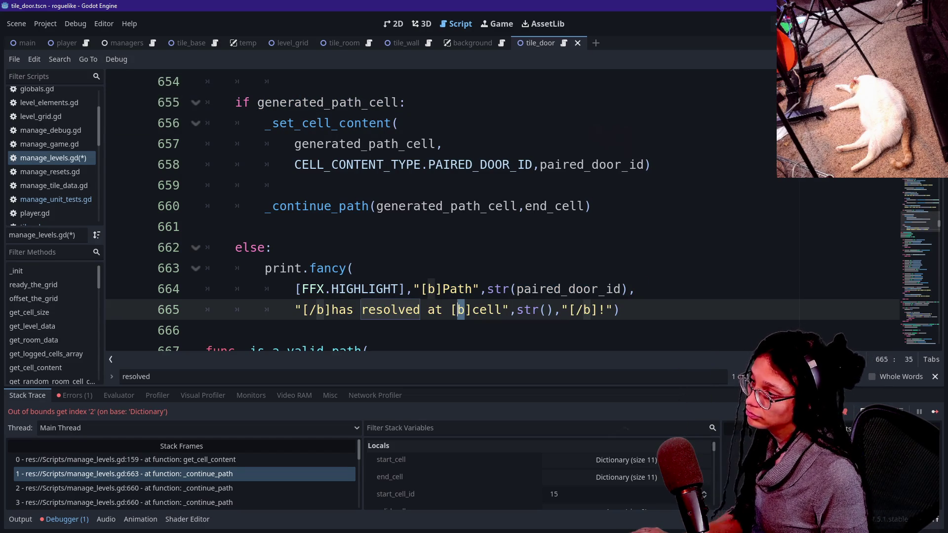
pyautogui.click(570, 310)
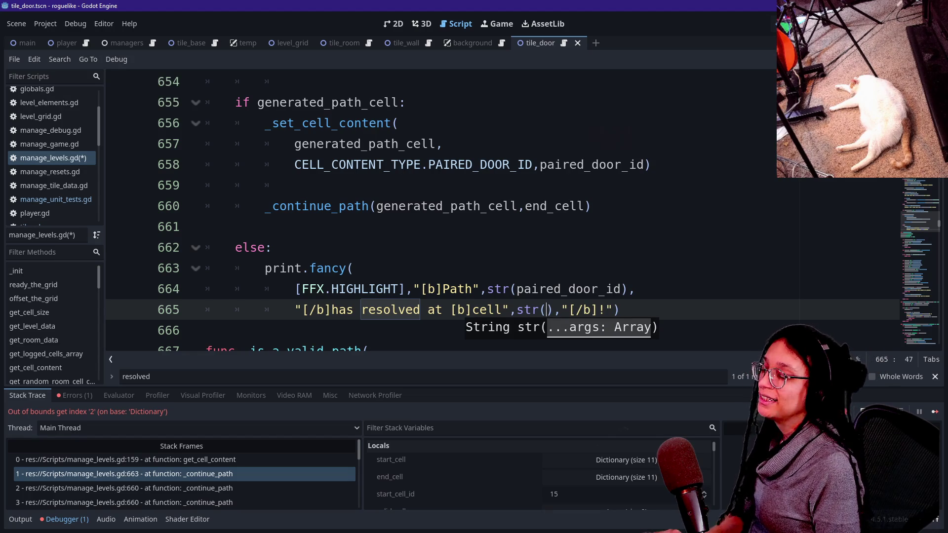
pyautogui.write('start')
pyautogui.press('Down')
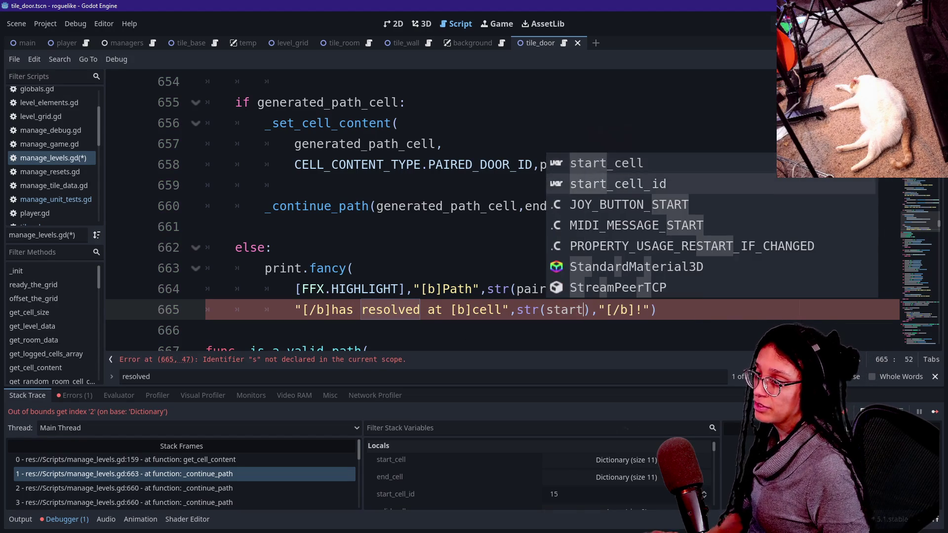
pyautogui.press('Return')
pyautogui.hotkey('ctrl', 's')
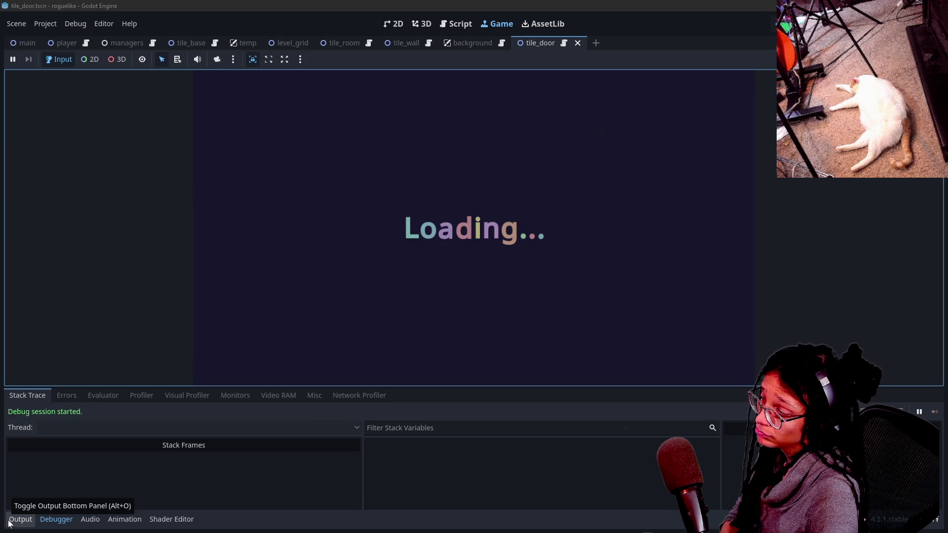
# Show the Output log, inspect a path tile, select the first resolved-path line, then return to the Script editor
pyautogui.click(20, 520)
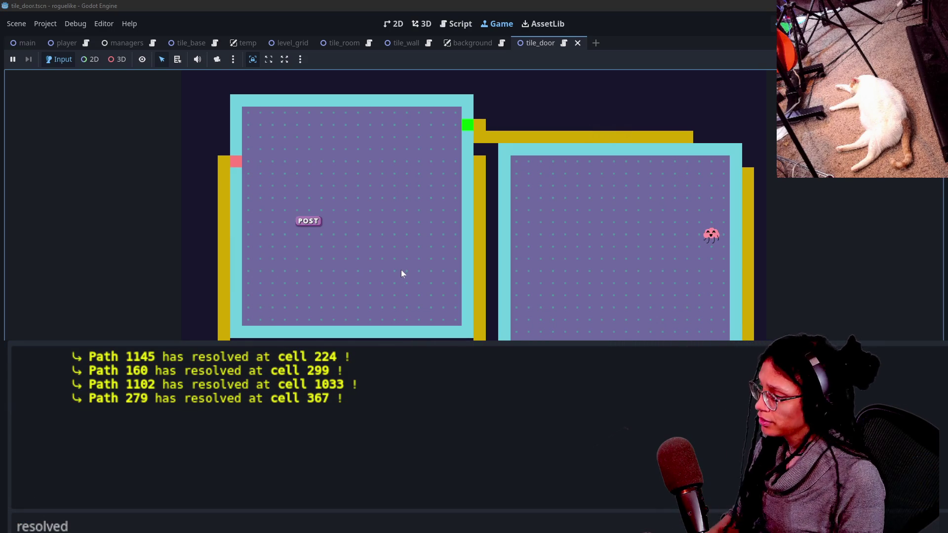
pyautogui.click(382, 267)
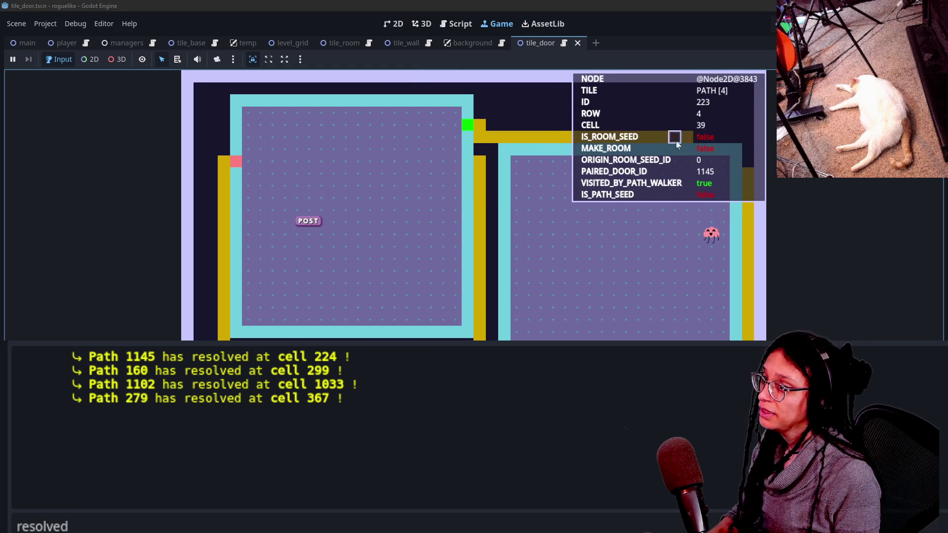
pyautogui.moveTo(74, 356); pyautogui.dragTo(351, 356)
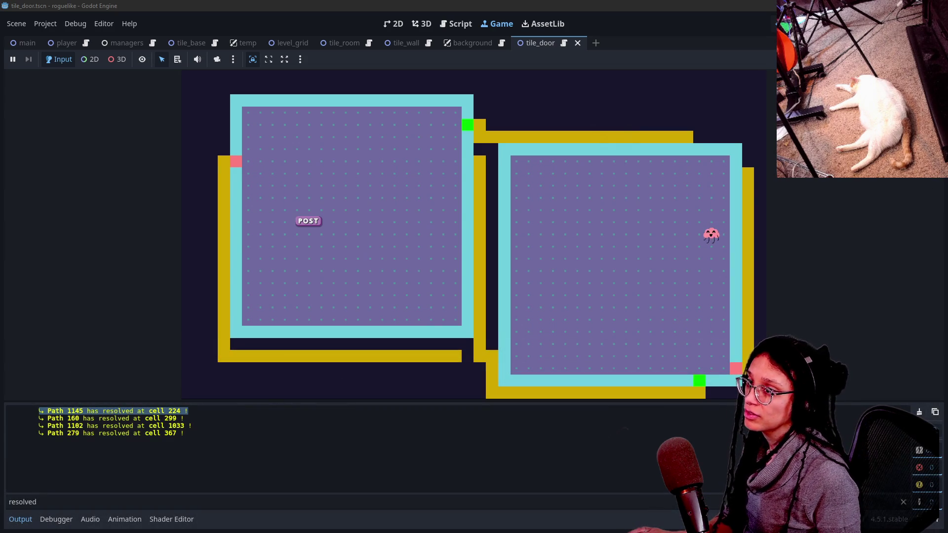
pyautogui.hotkey('ctrl', 'F3')
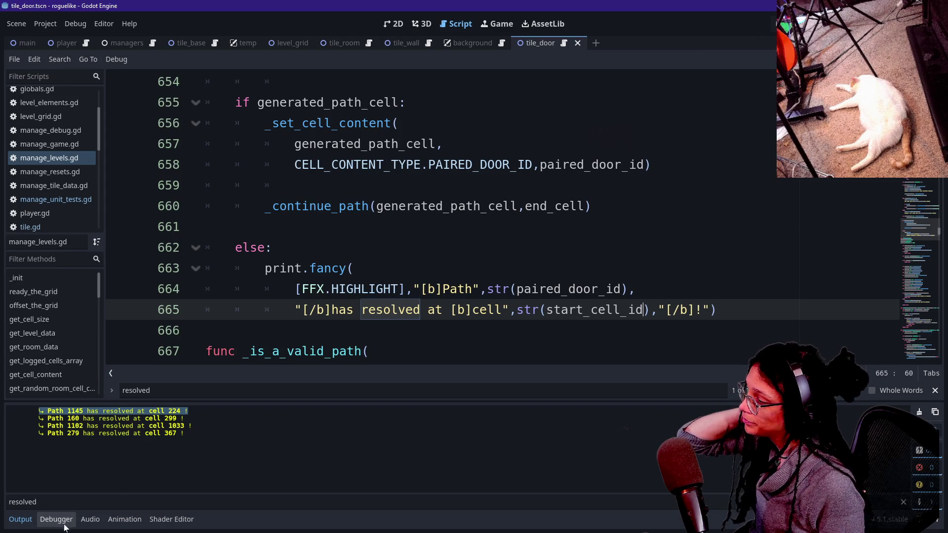
# Set the debugger Profiler to start automatically and run the project
pyautogui.click(88, 399)
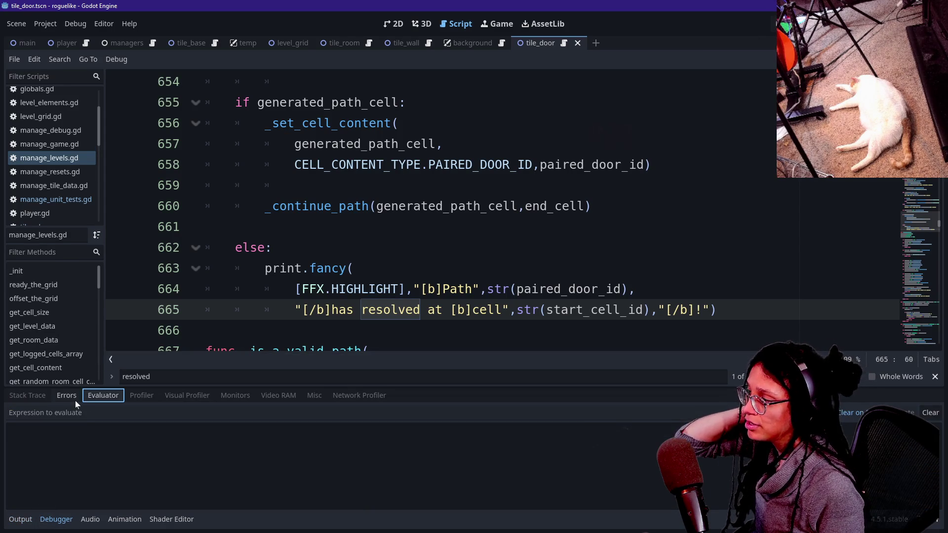
pyautogui.click(45, 398)
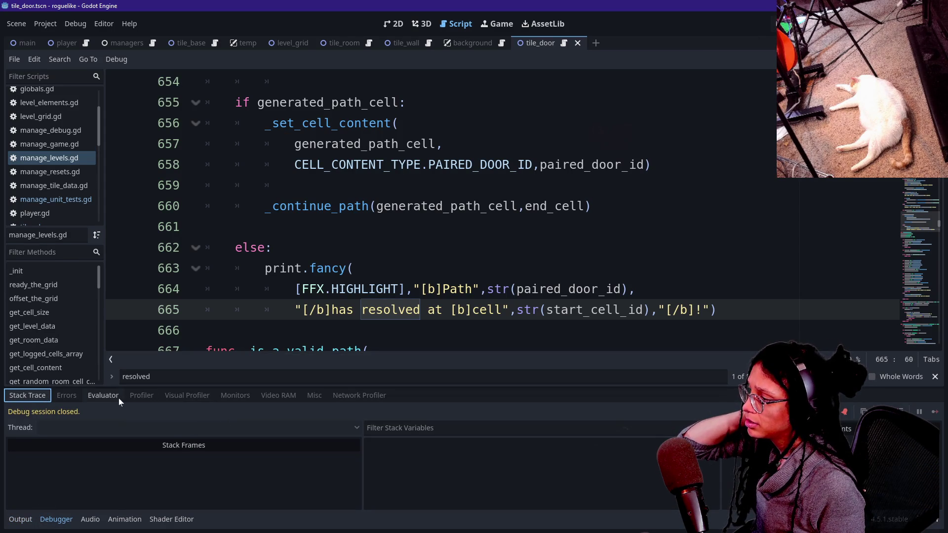
pyautogui.click(135, 398)
pyautogui.click(189, 399)
pyautogui.click(149, 399)
pyautogui.click(89, 412)
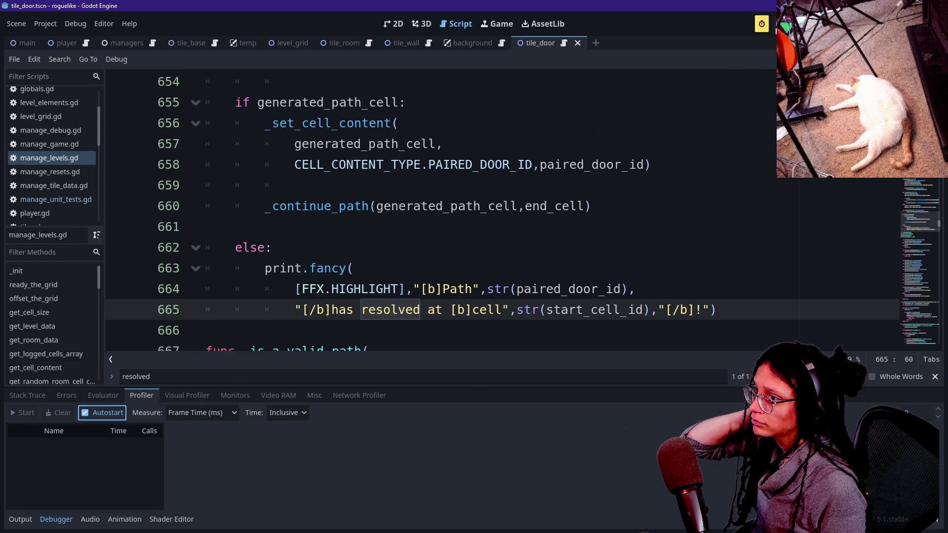
pyautogui.press('F5')
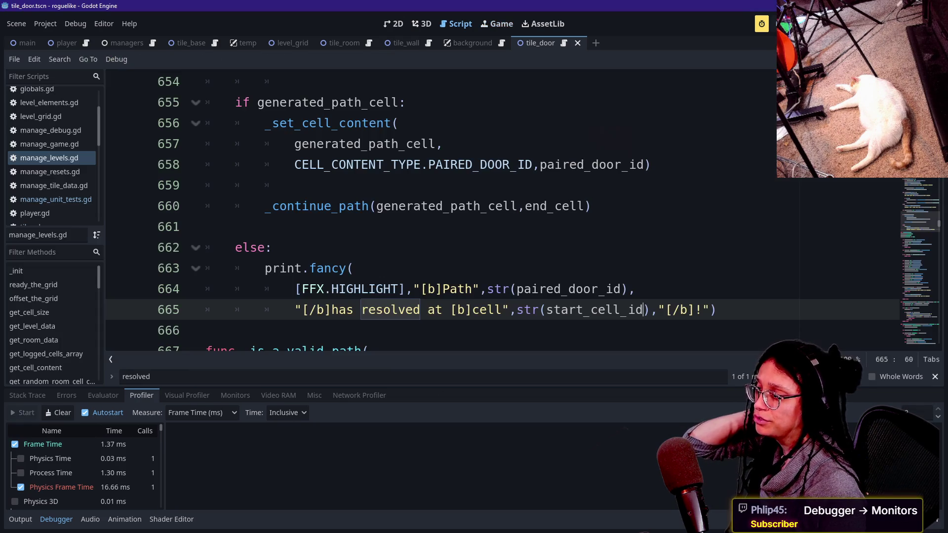
# Graph the Orphan Nodes monitor and run the project again
pyautogui.click(237, 398)
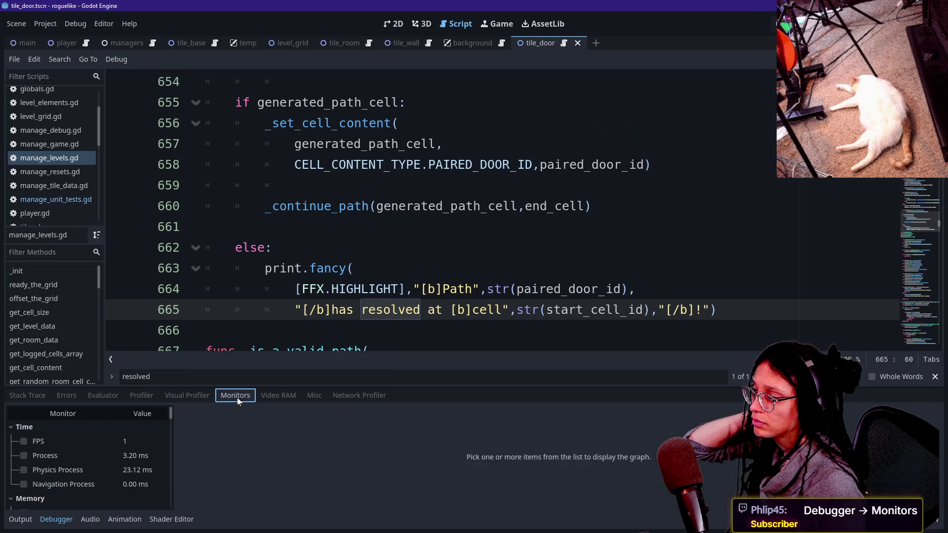
pyautogui.scroll(-4, 45, 468)
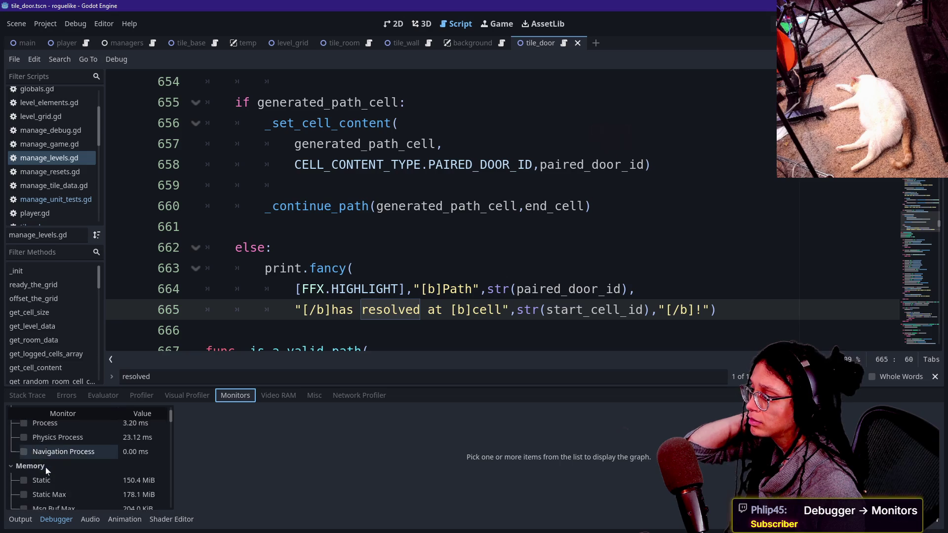
pyautogui.scroll(-5, 46, 467)
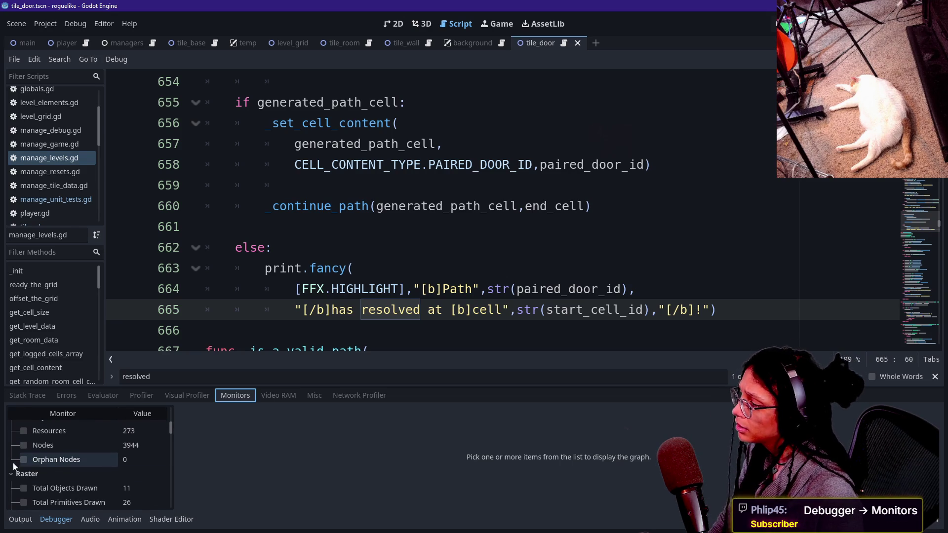
pyautogui.click(23, 462)
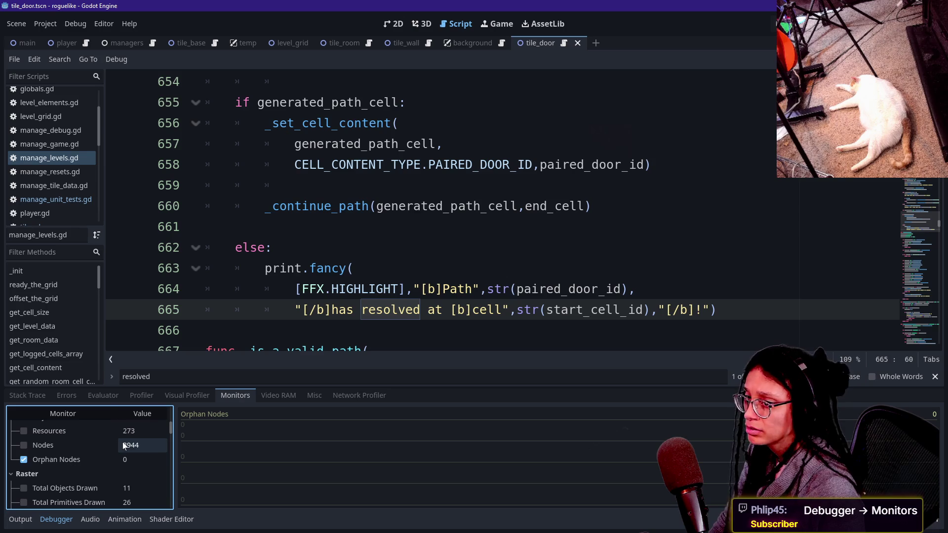
pyautogui.click(775, 24)
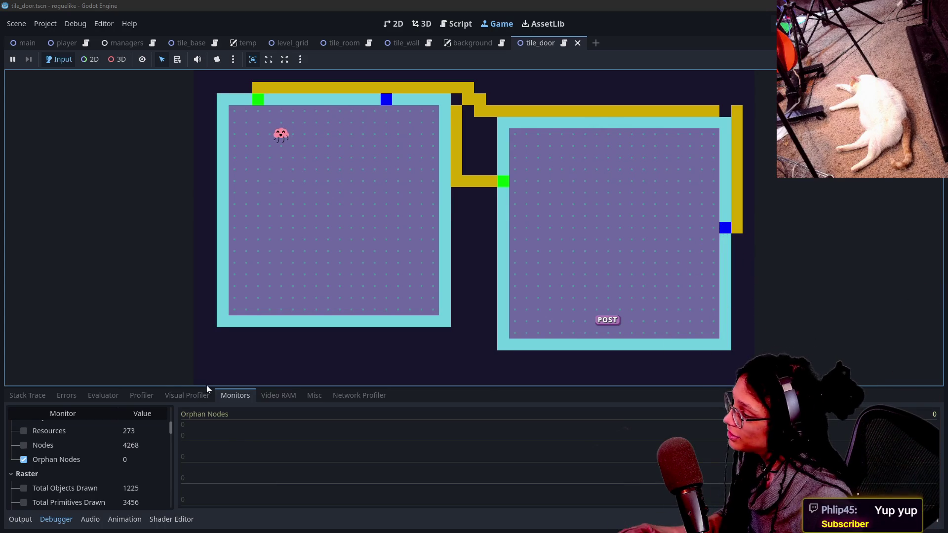
# Uncheck the Orphan Nodes monitor in the debugger's Monitors list
pyautogui.moveTo(206, 387); pyautogui.dragTo(213, 375)
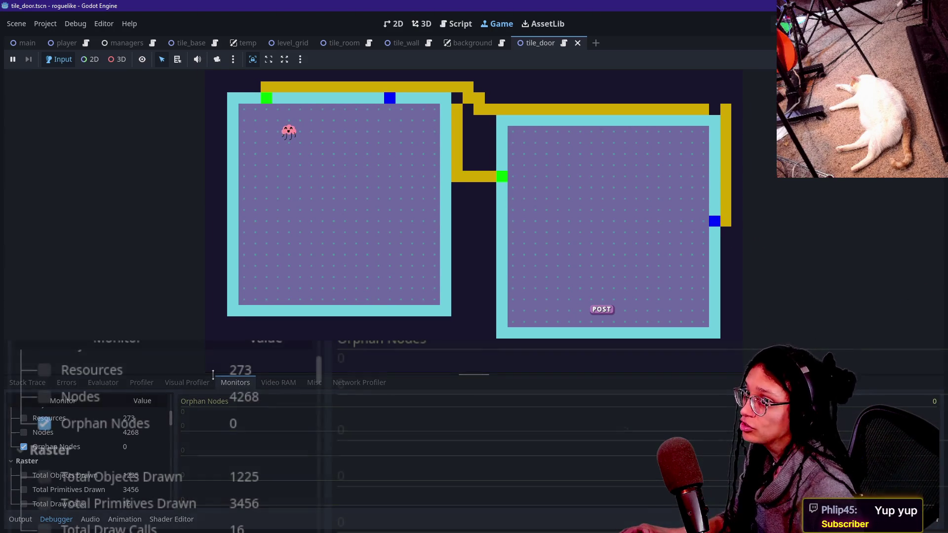
pyautogui.moveTo(214, 375); pyautogui.dragTo(213, 388)
pyautogui.scroll(-3, 231, 487)
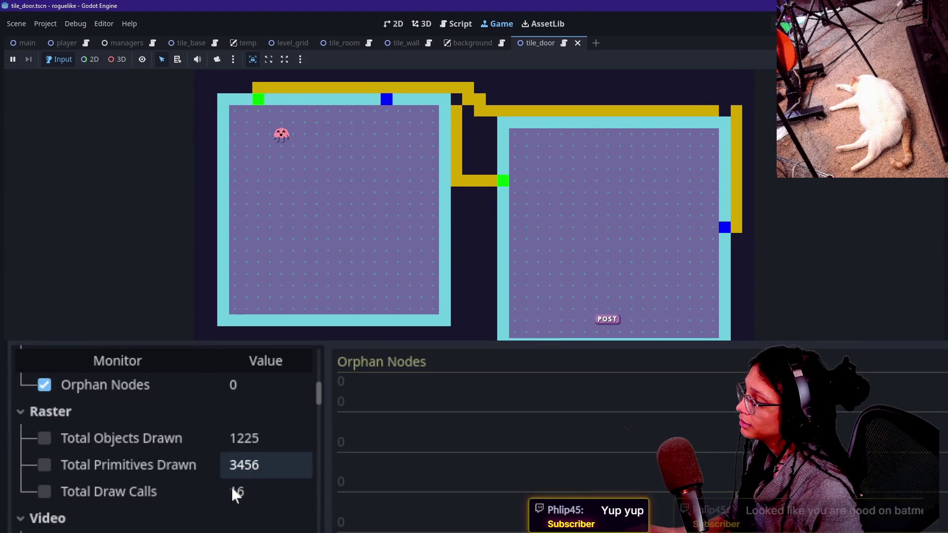
pyautogui.scroll(-1, 246, 505)
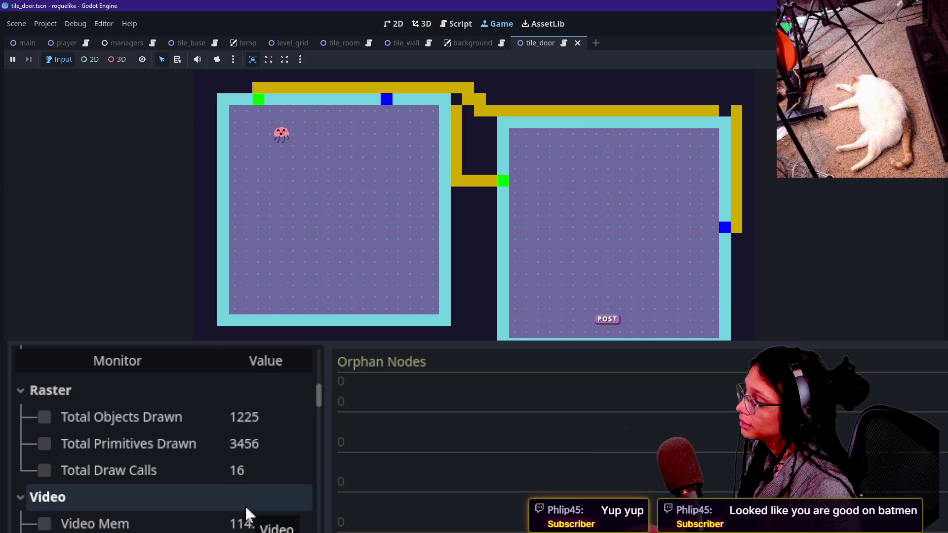
pyautogui.scroll(-1, 246, 503)
pyautogui.scroll(-7, 247, 502)
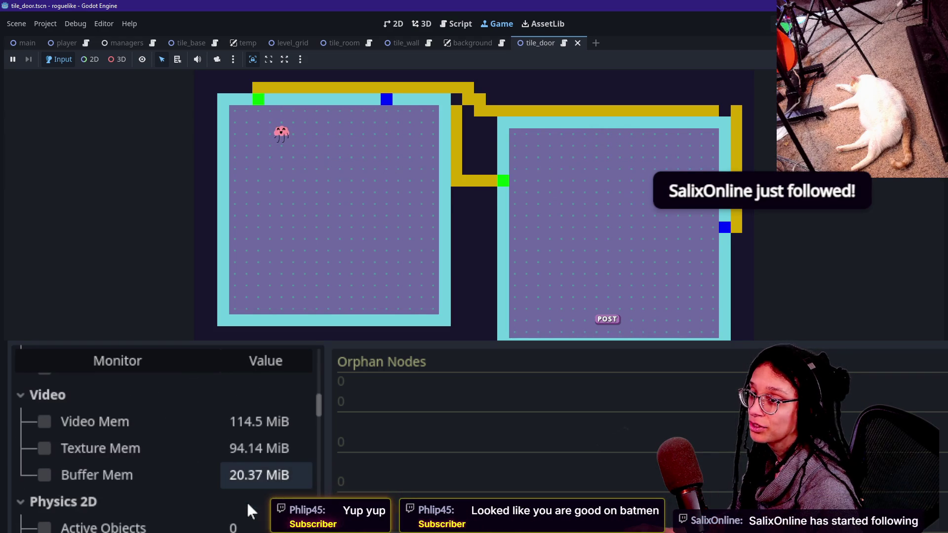
pyautogui.scroll(-5, 247, 501)
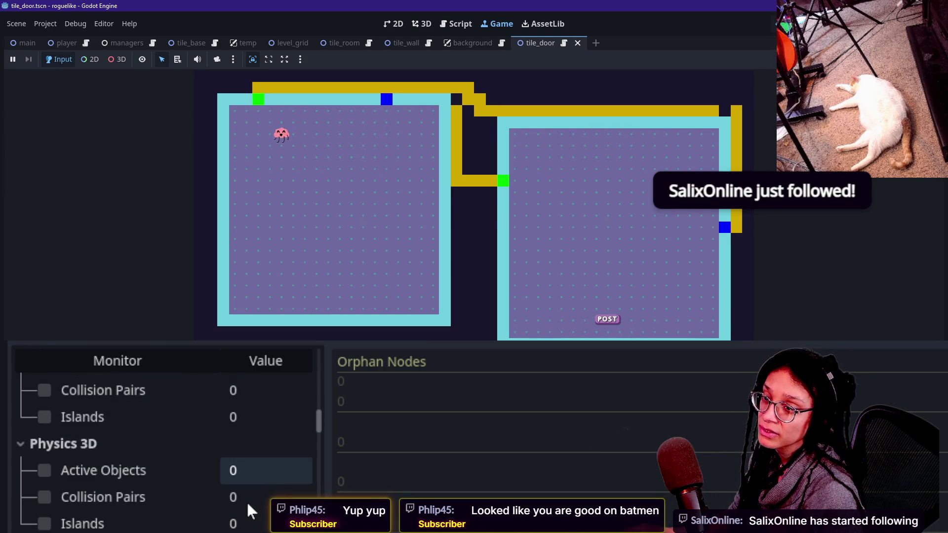
pyautogui.scroll(-3, 246, 501)
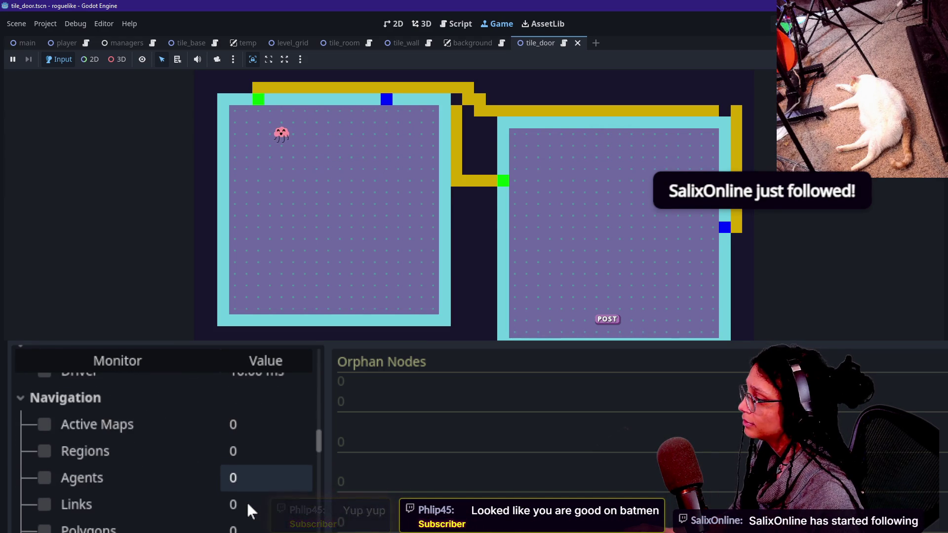
pyautogui.scroll(15, 247, 501)
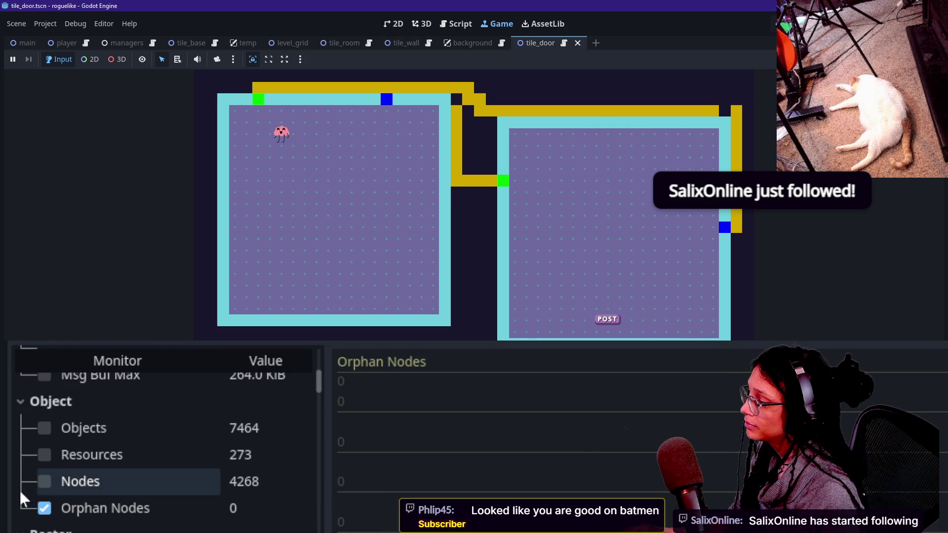
pyautogui.click(45, 506)
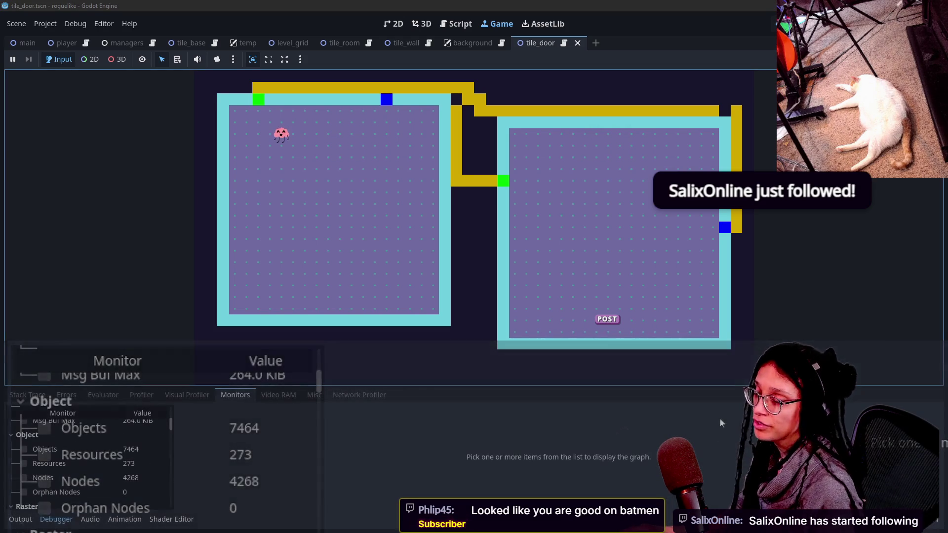
# Show the Output log, turn on the tile inspector, and enlarge the running level view
pyautogui.scroll(-2, 127, 487)
pyautogui.scroll(-1, 128, 486)
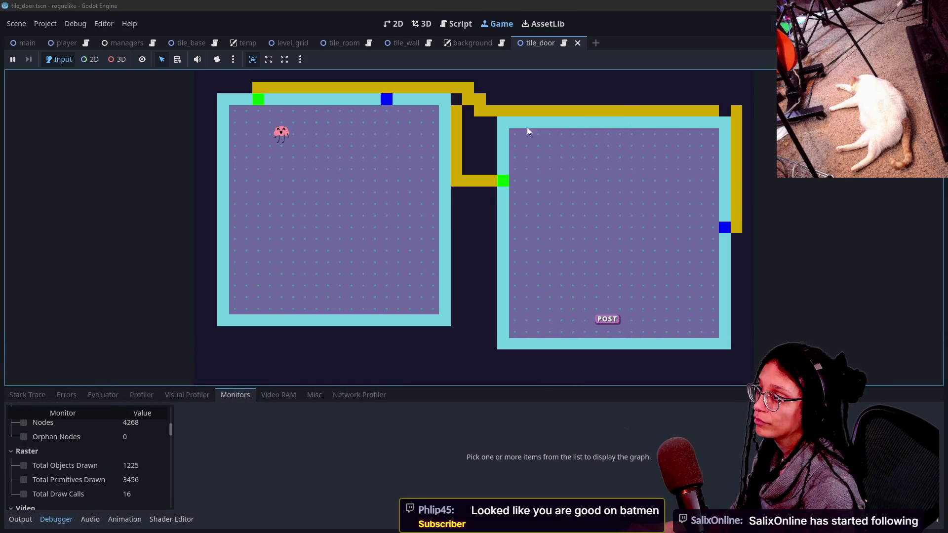
pyautogui.click(20, 519)
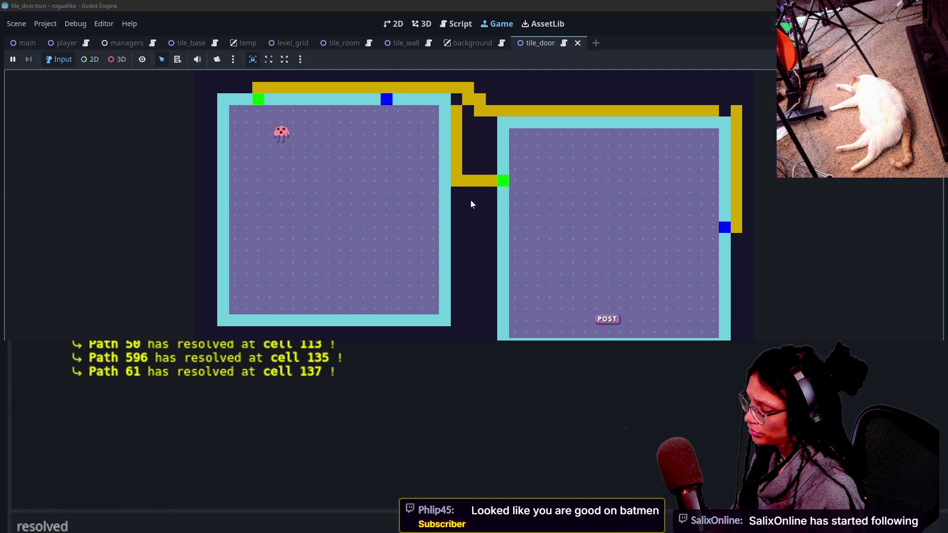
pyautogui.press('Tab')
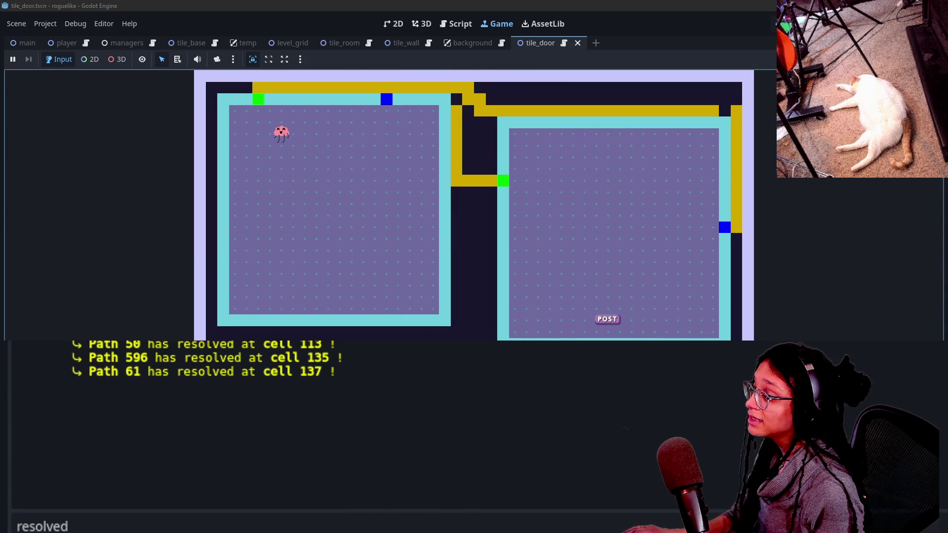
pyautogui.moveTo(524, 343); pyautogui.dragTo(523, 353)
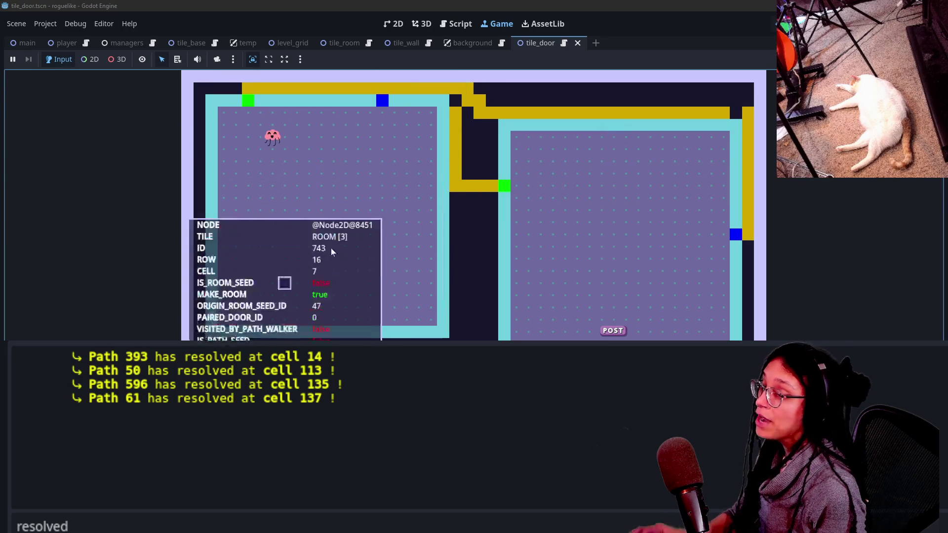
# Toggle the tile inspector with D, read room tiles' ID and paired door ID, then disable it
pyautogui.press('d')
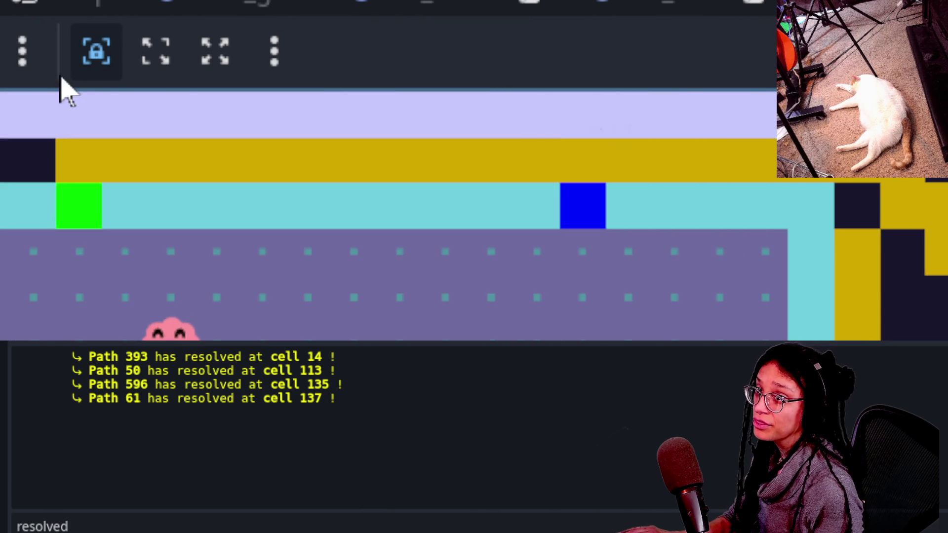
pyautogui.moveTo(74, 300)
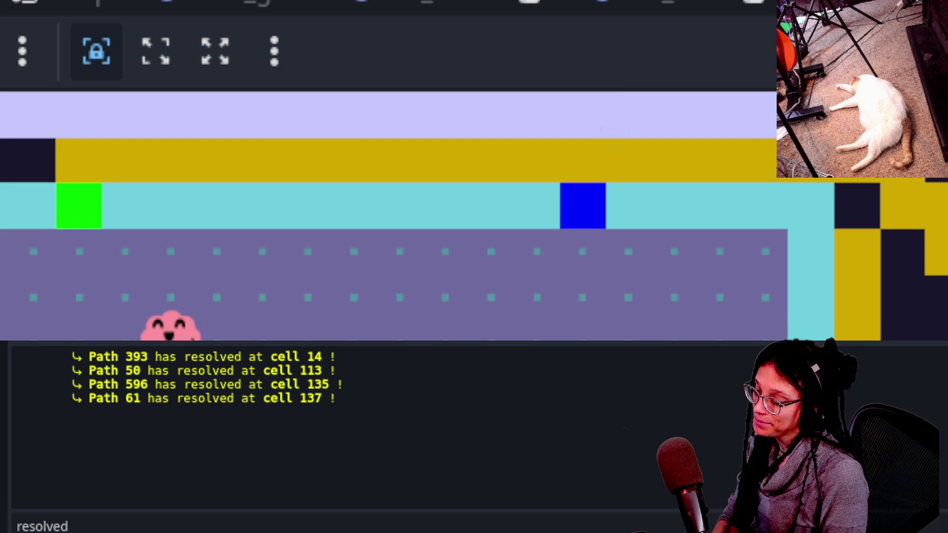
pyautogui.moveTo(712, 107)
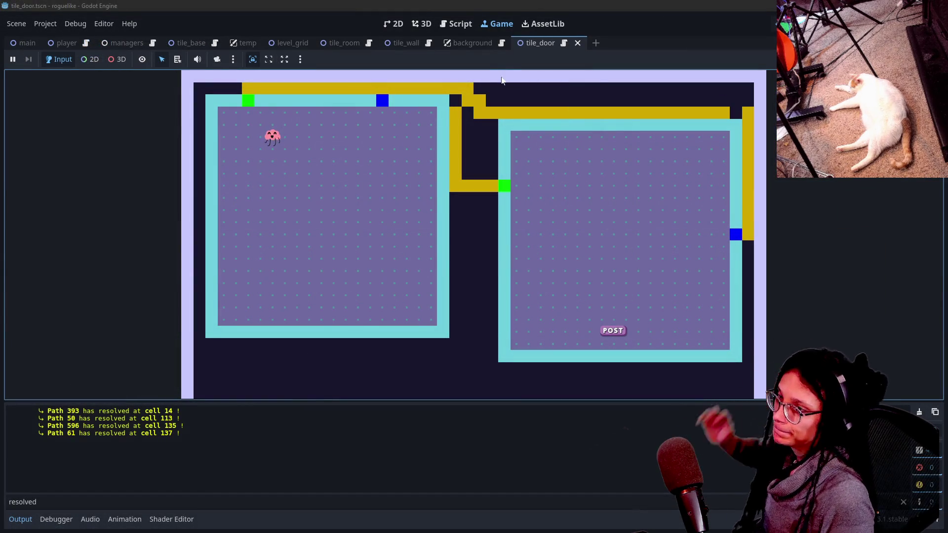
pyautogui.moveTo(493, 104)
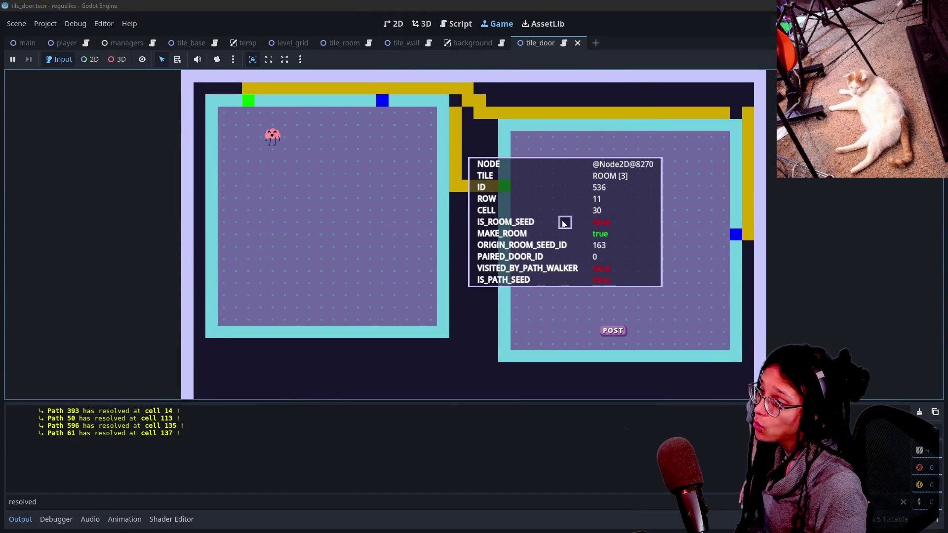
pyautogui.click(563, 221)
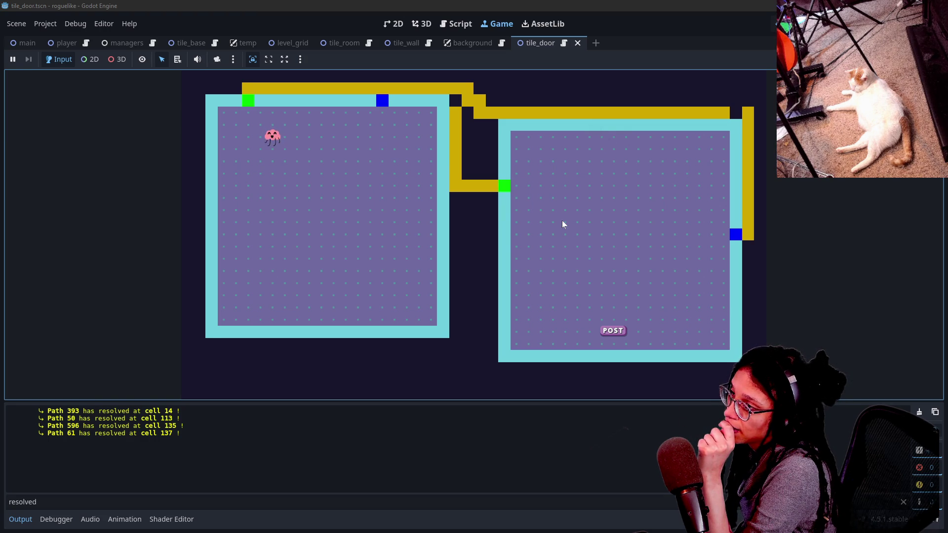
# Open tile_base.gd through the quick file search
pyautogui.click(458, 24)
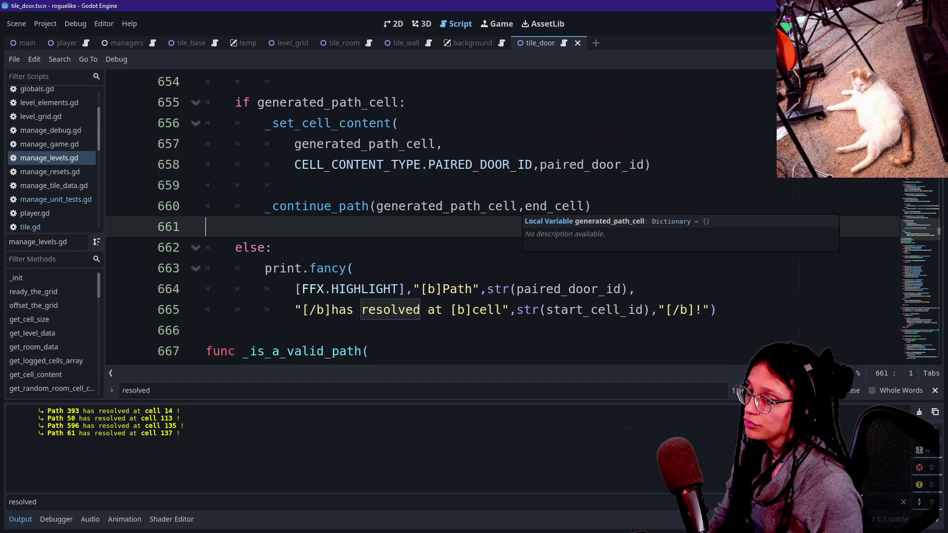
pyautogui.click(295, 186)
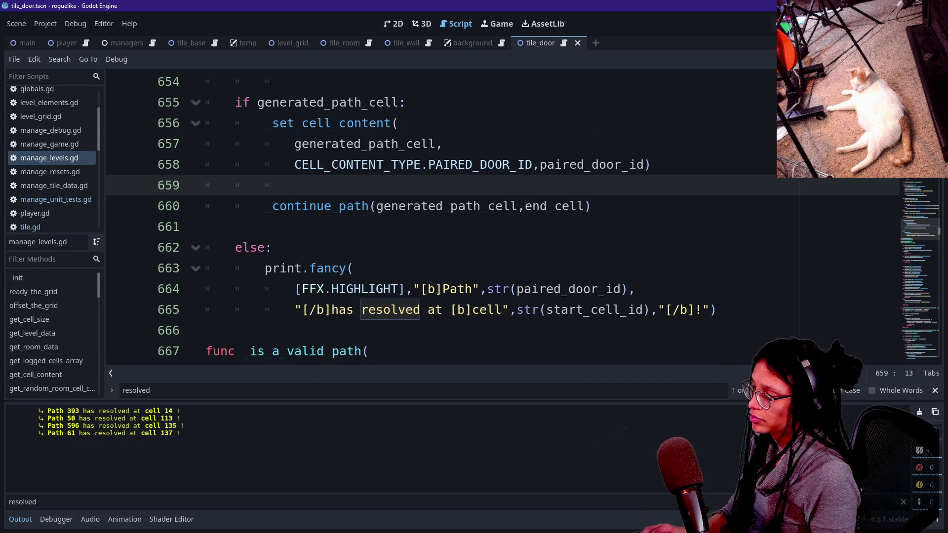
pyautogui.hotkey('shift', 'alt', 'o')
pyautogui.press('Down')
pyautogui.press('Down')
pyautogui.press('Down')
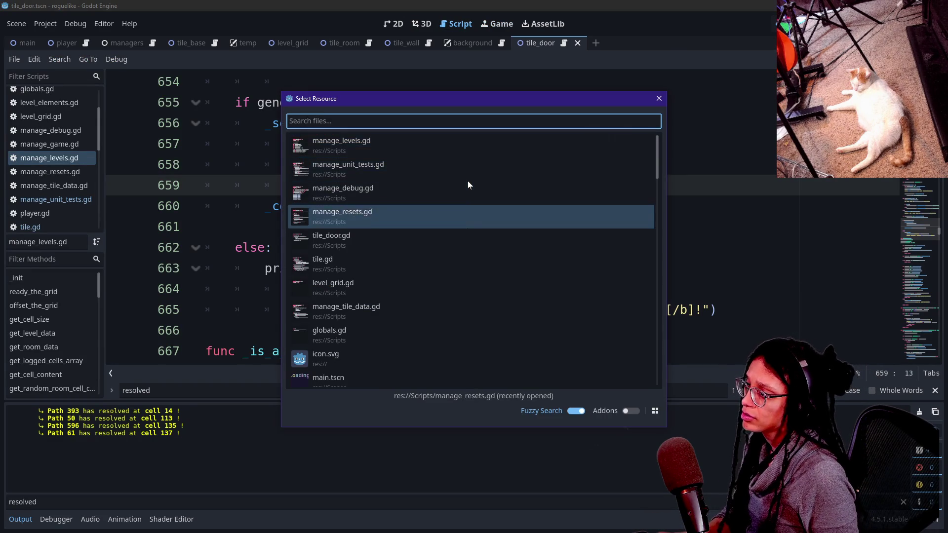
pyautogui.write('tile_base')
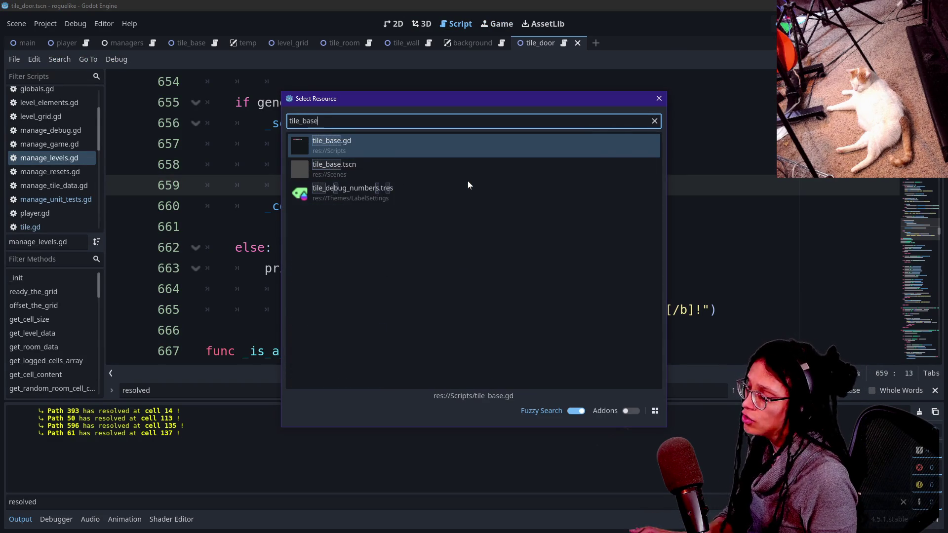
pyautogui.press('Return')
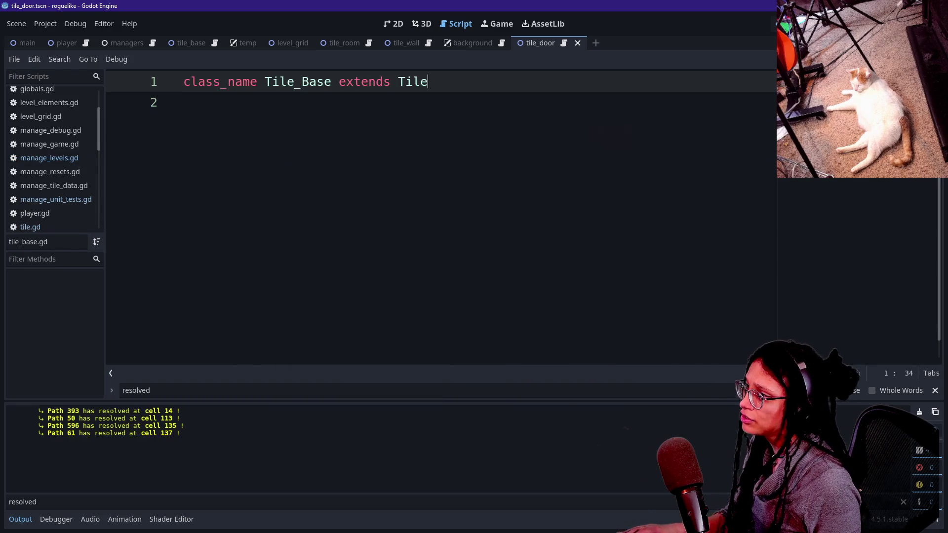
# Open the parent Tile script and look over its set_tile_color function and modulate line
pyautogui.keyDown('ctrl'); pyautogui.click(401, 84); pyautogui.keyUp('ctrl')
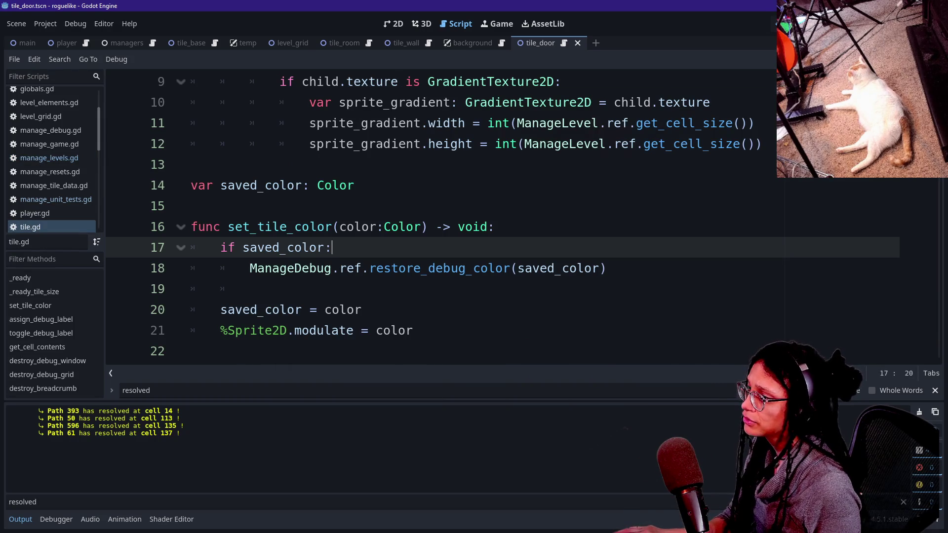
pyautogui.moveTo(220, 227); pyautogui.dragTo(302, 227)
pyautogui.moveTo(219, 331); pyautogui.dragTo(414, 331)
pyautogui.click(414, 330)
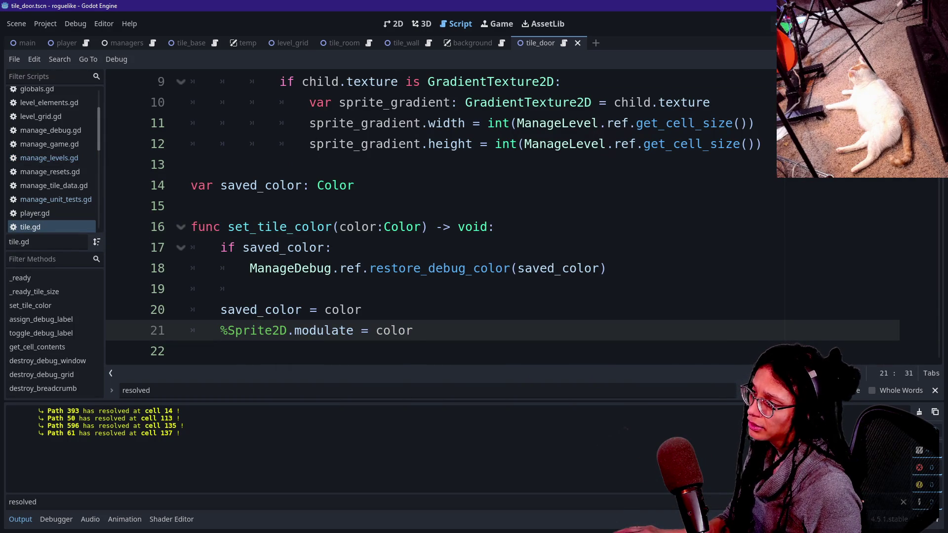
pyautogui.doubleClick(325, 227)
pyautogui.click(325, 227)
pyautogui.moveTo(227, 227); pyautogui.dragTo(355, 226)
pyautogui.click(227, 227)
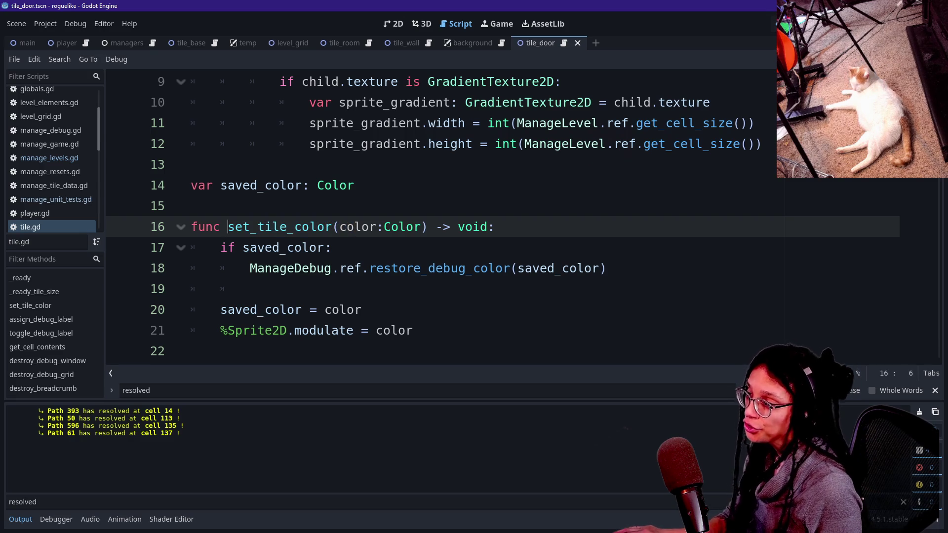
pyautogui.moveTo(266, 228)
pyautogui.mouseDown()
pyautogui.moveTo(352, 330)
pyautogui.moveTo(444, 352)
pyautogui.moveTo(339, 185)
pyautogui.moveTo(413, 289)
pyautogui.moveTo(228, 185)
pyautogui.moveTo(310, 227)
pyautogui.moveTo(191, 309)
pyautogui.mouseUp()
pyautogui.moveTo(191, 186); pyautogui.dragTo(413, 289)
pyautogui.click(413, 289)
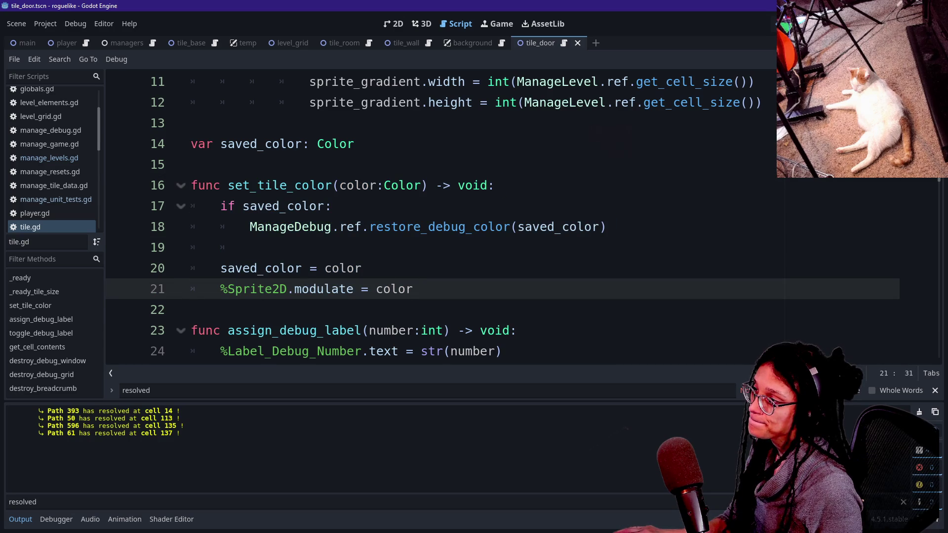
# Go back to tile_base.gd, then reopen manage_levels.gd from the quick file list
pyautogui.hotkey('alt', 'Left')
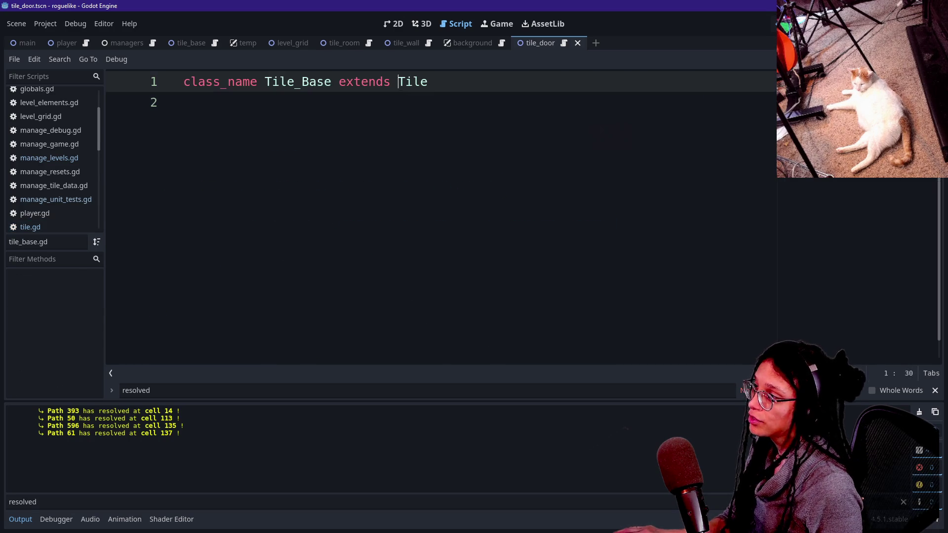
pyautogui.hotkey('ctrl', 'alt', 'o')
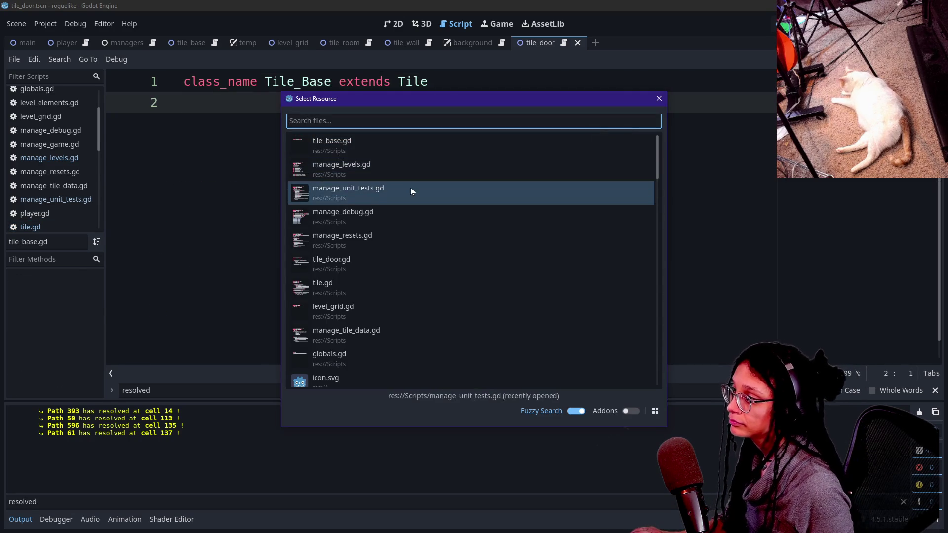
pyautogui.doubleClick(411, 188)
pyautogui.hotkey('ctrl', 'j')
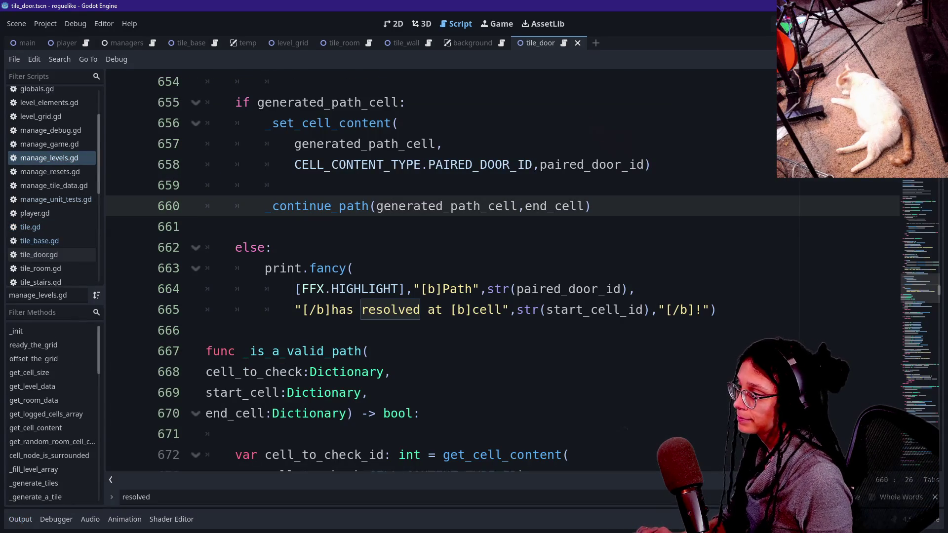
# Search for 'set_tile_colo' to jump to the debug_color code in manage_levels.gd
pyautogui.hotkey('ctrl', 'f')
pyautogui.write('set_')
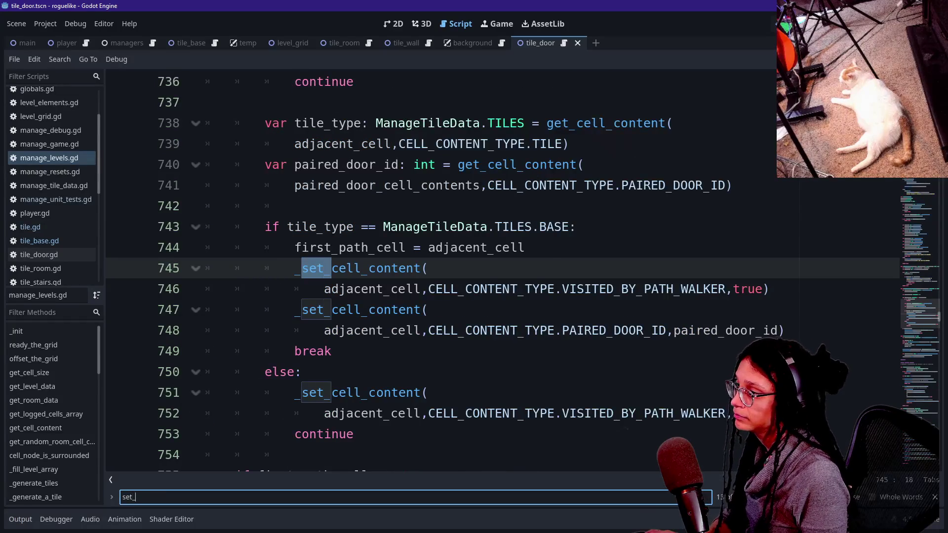
pyautogui.write('tile_colo')
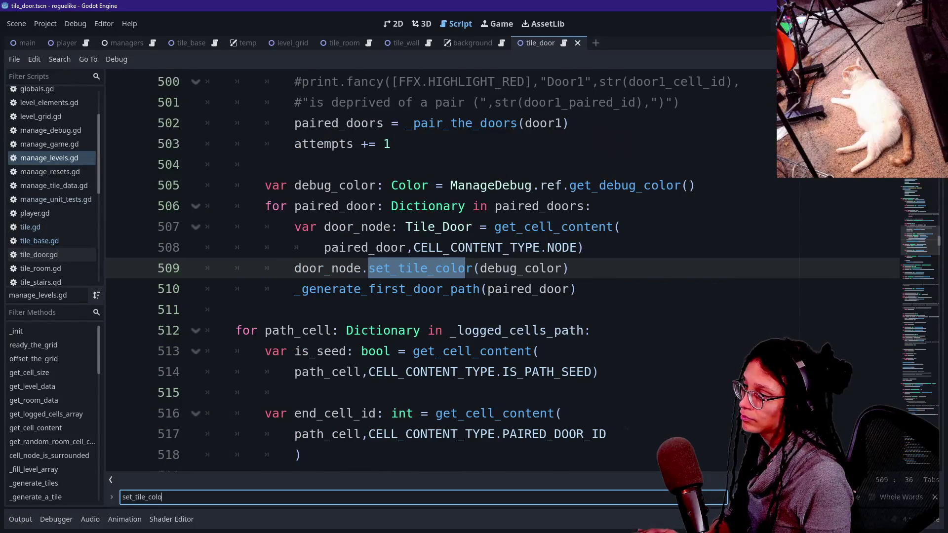
pyautogui.click(489, 185)
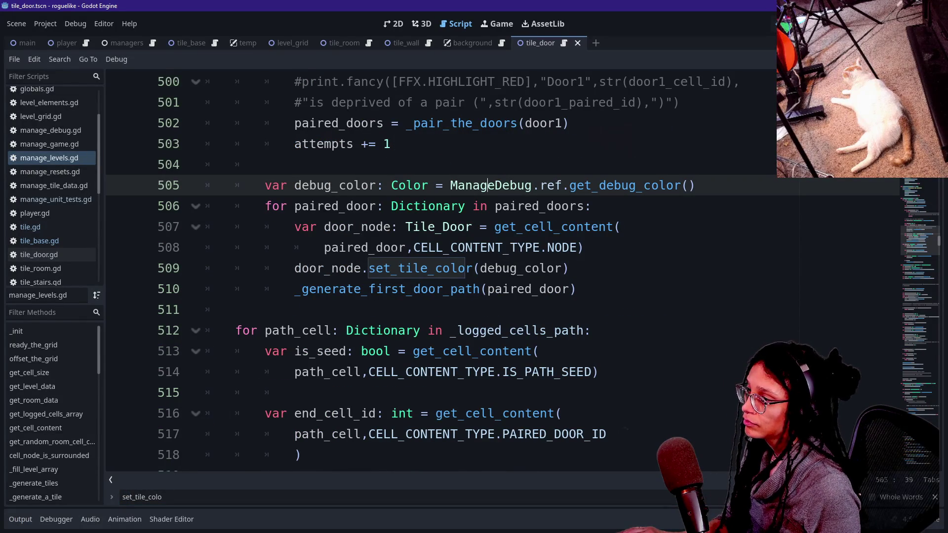
pyautogui.hotkey('shift', 'End')
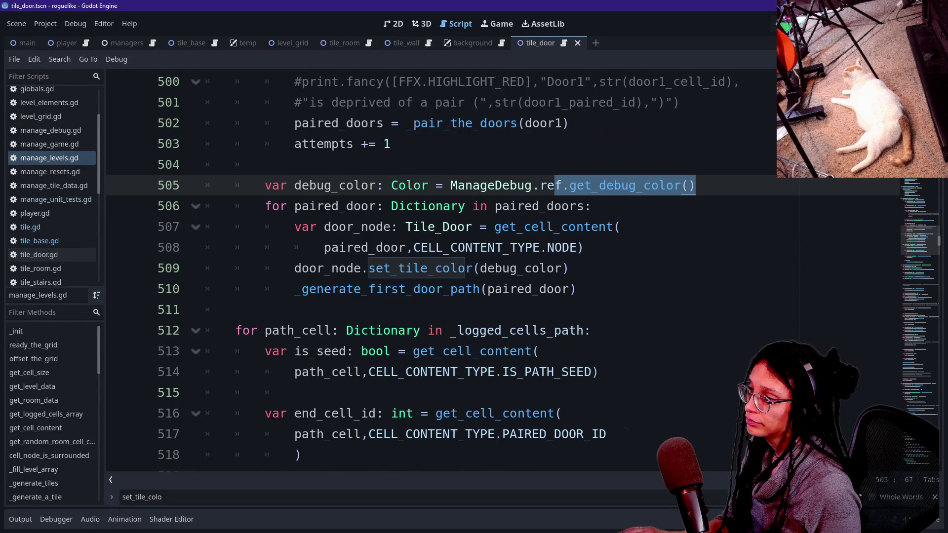
pyautogui.click(525, 227)
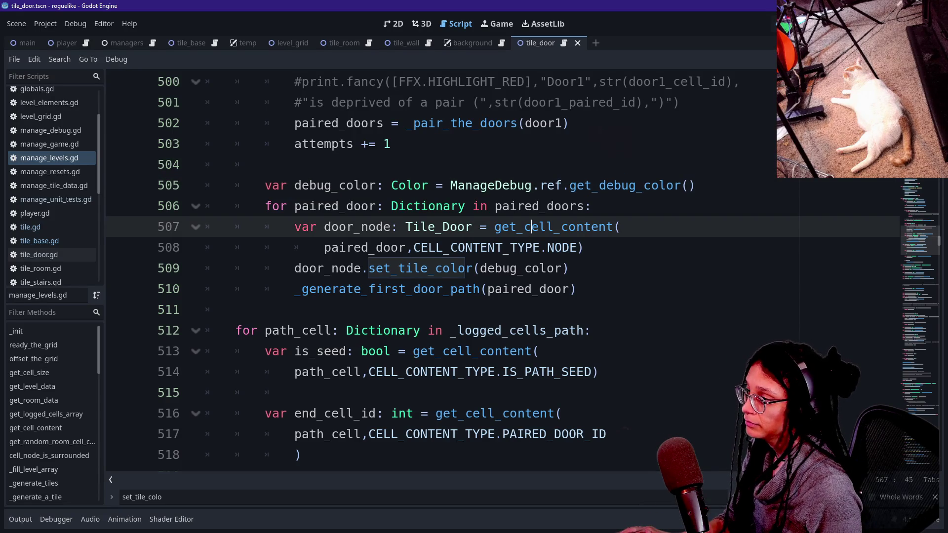
pyautogui.moveTo(294, 185); pyautogui.dragTo(615, 185)
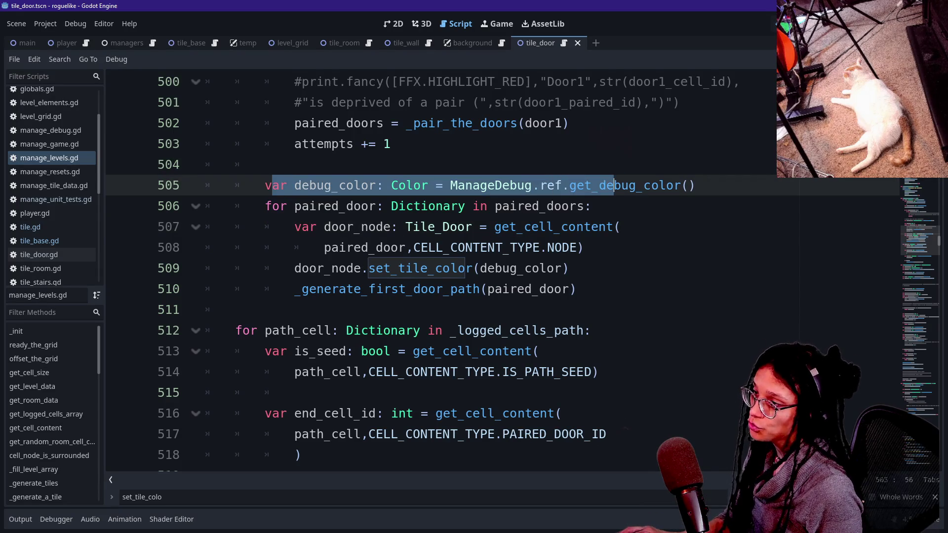
pyautogui.click(616, 186)
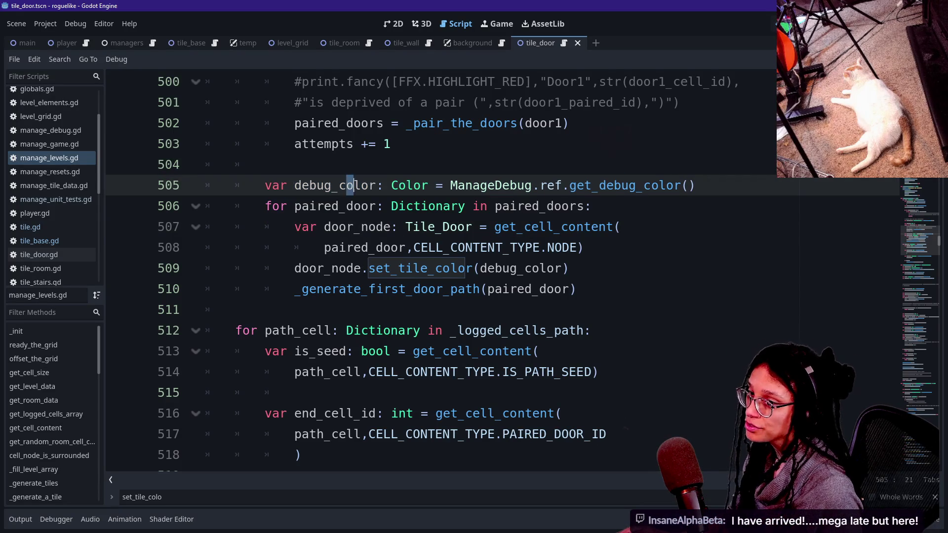
# Follow the path cell loop down to the continue_path call on line 524
pyautogui.click(473, 372)
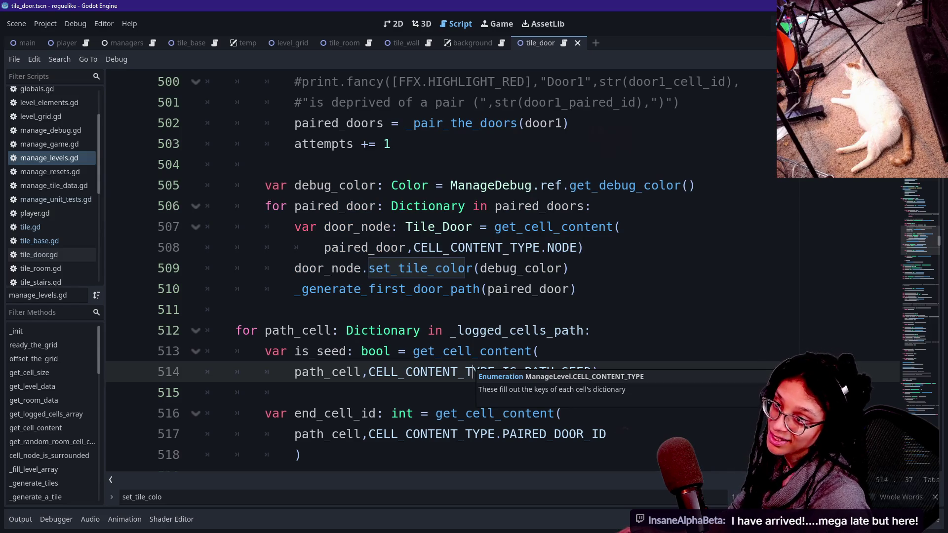
pyautogui.press('Up')
pyautogui.press('Up')
pyautogui.press('Up')
pyautogui.press('Down')
pyautogui.press('Down')
pyautogui.press('Down')
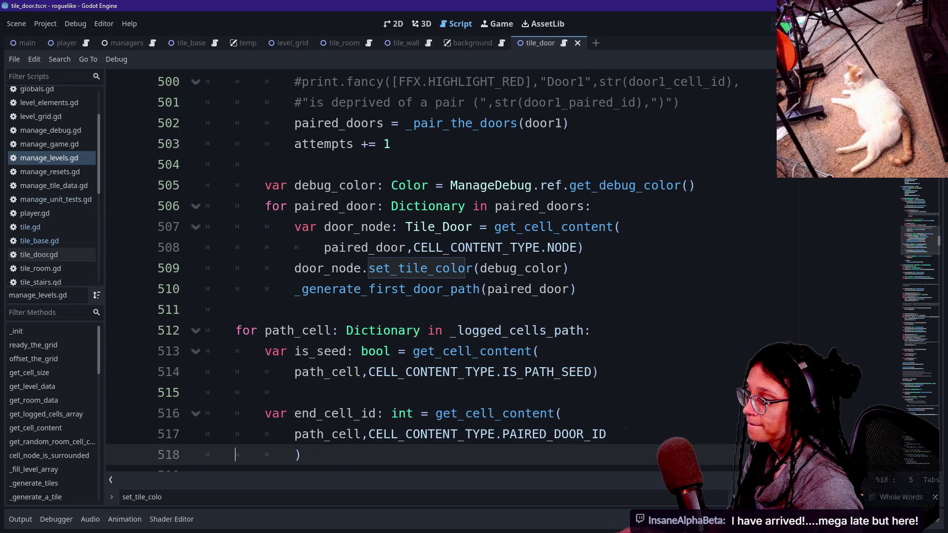
pyautogui.moveTo(303, 227); pyautogui.dragTo(276, 331)
pyautogui.click(503, 372)
pyautogui.scroll(-2, 506, 383)
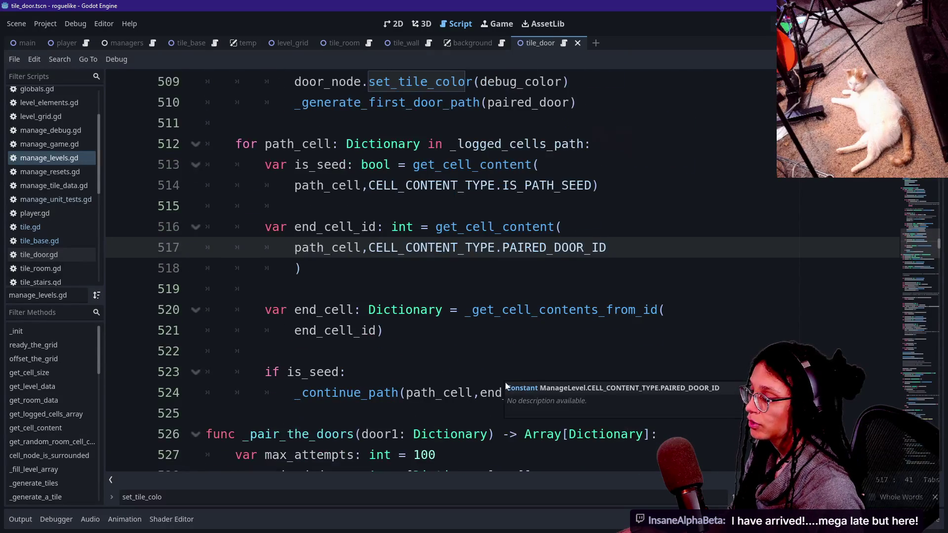
pyautogui.press('Down')
pyautogui.press('Down')
pyautogui.press('Down')
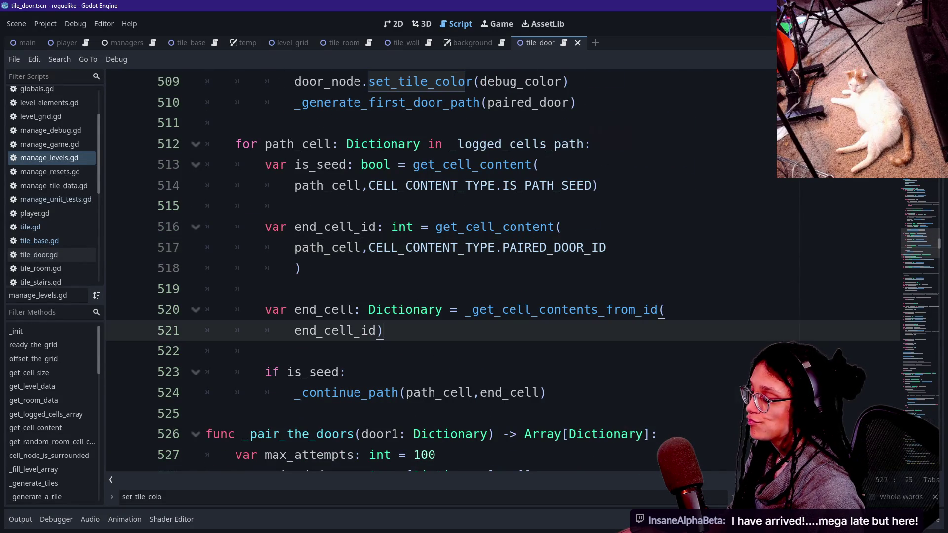
pyautogui.moveTo(265, 393); pyautogui.dragTo(473, 393)
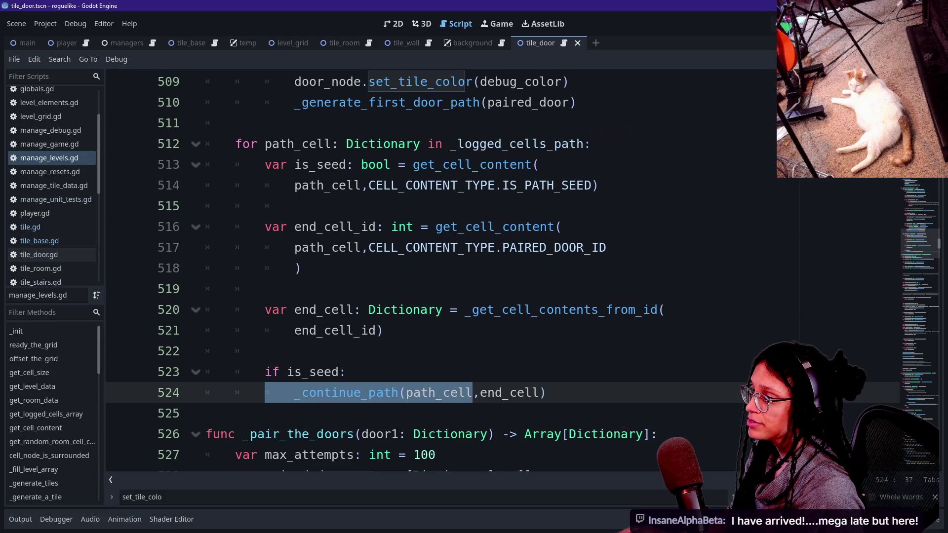
# Scroll back up and review where each paired door is tinted with its debug colour
pyautogui.scroll(2, 425, 252)
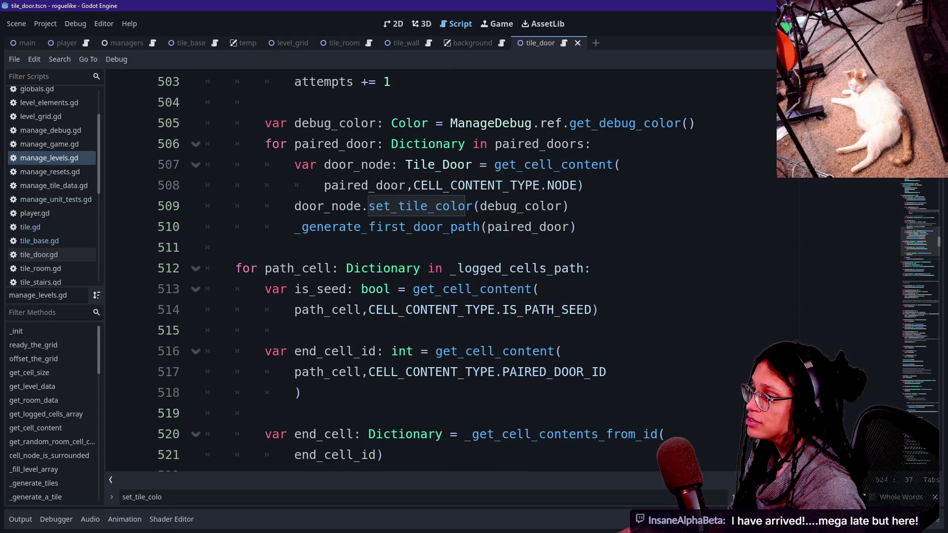
pyautogui.moveTo(460, 226); pyautogui.dragTo(302, 227)
pyautogui.scroll(1, 459, 226)
pyautogui.moveTo(473, 289); pyautogui.dragTo(234, 309)
pyautogui.click(474, 289)
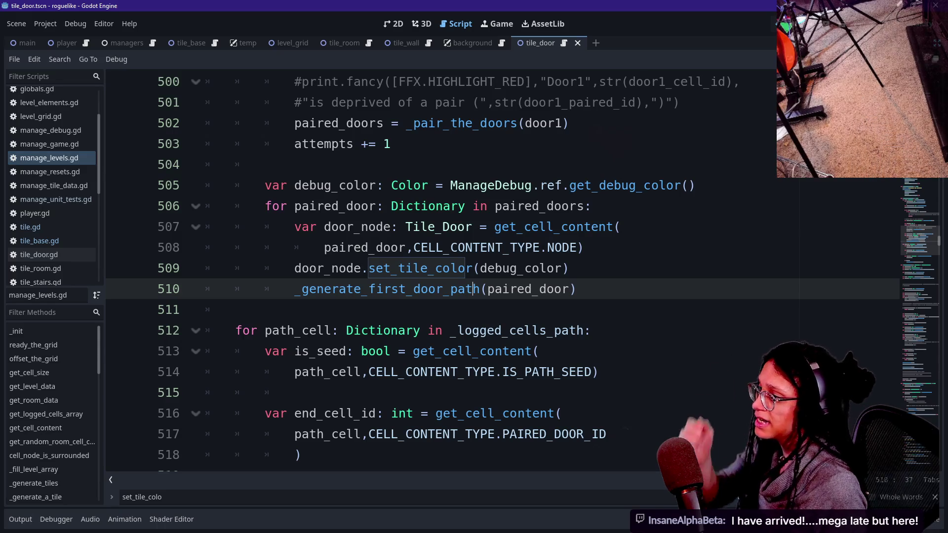
pyautogui.scroll(-3, 503, 274)
pyautogui.scroll(-2, 503, 274)
pyautogui.scroll(11, 503, 274)
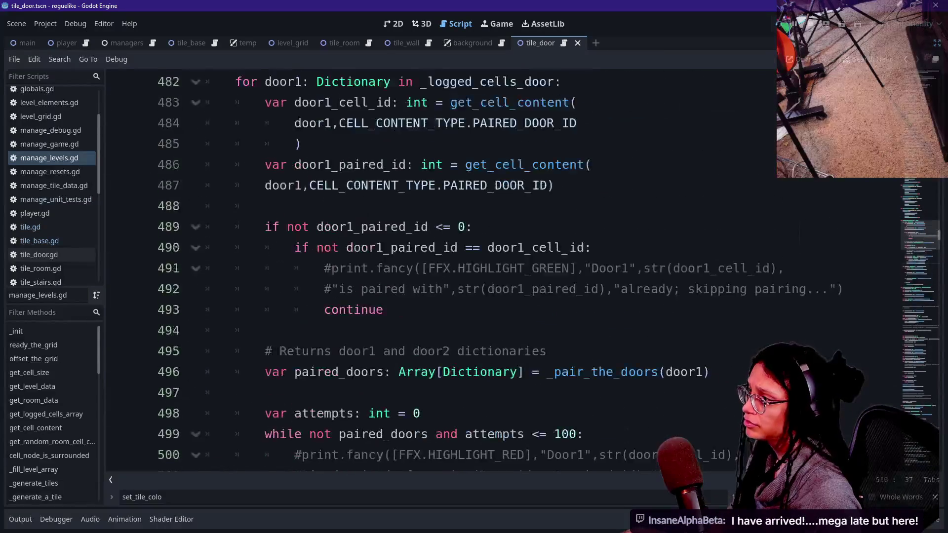
pyautogui.scroll(-9, 504, 274)
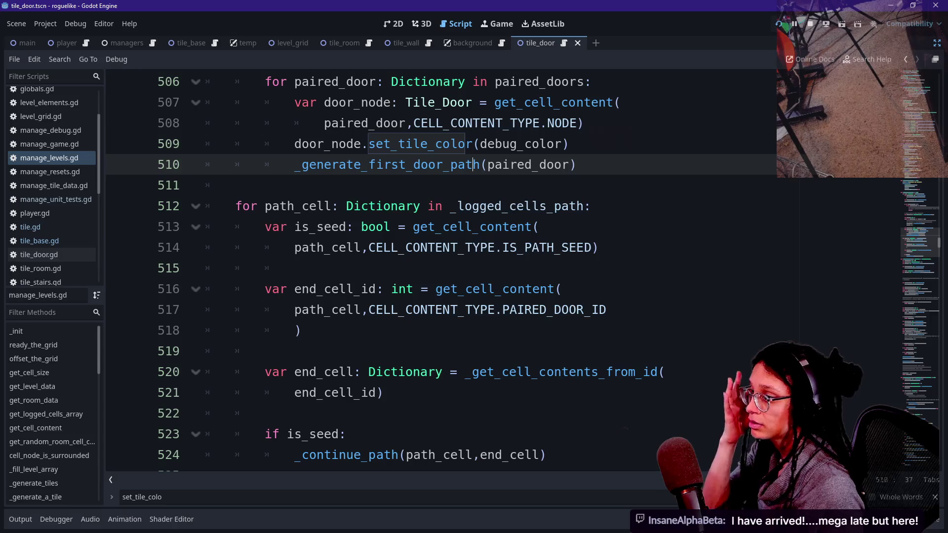
pyautogui.tripleClick(358, 164)
pyautogui.click(482, 165)
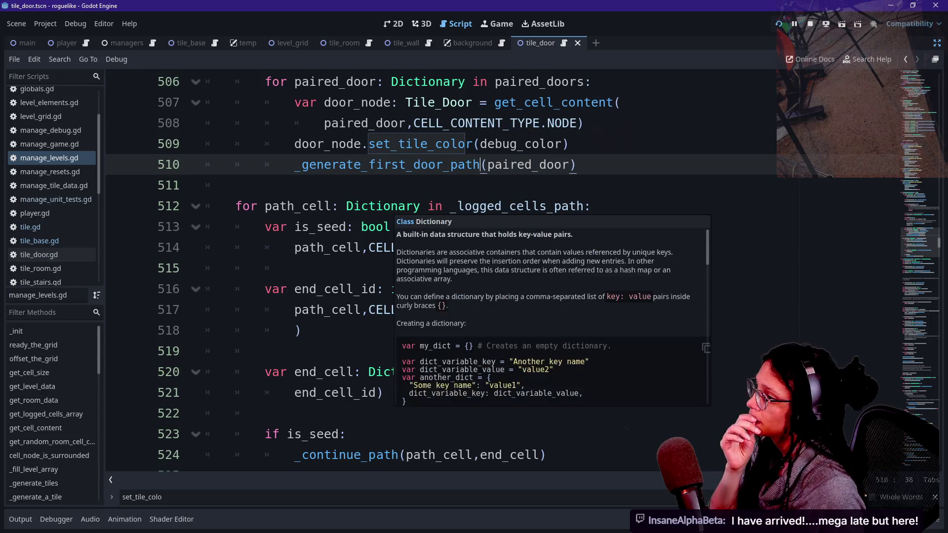
pyautogui.scroll(1, 395, 213)
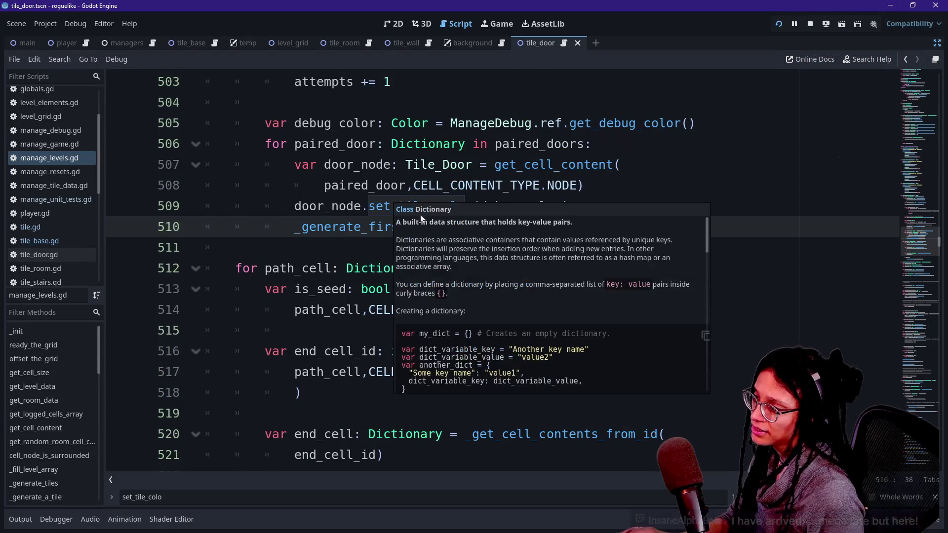
pyautogui.tripleClick(445, 123)
pyautogui.click(264, 102)
pyautogui.tripleClick(445, 123)
pyautogui.moveTo(405, 123); pyautogui.dragTo(324, 144)
pyautogui.click(518, 123)
pyautogui.scroll(1, 495, 208)
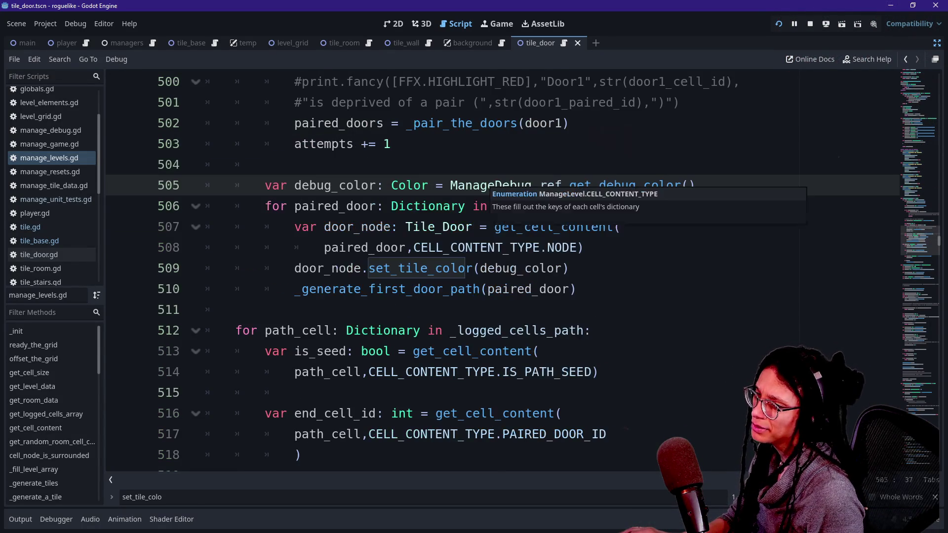
pyautogui.moveTo(350, 247); pyautogui.dragTo(546, 289)
pyautogui.click(510, 289)
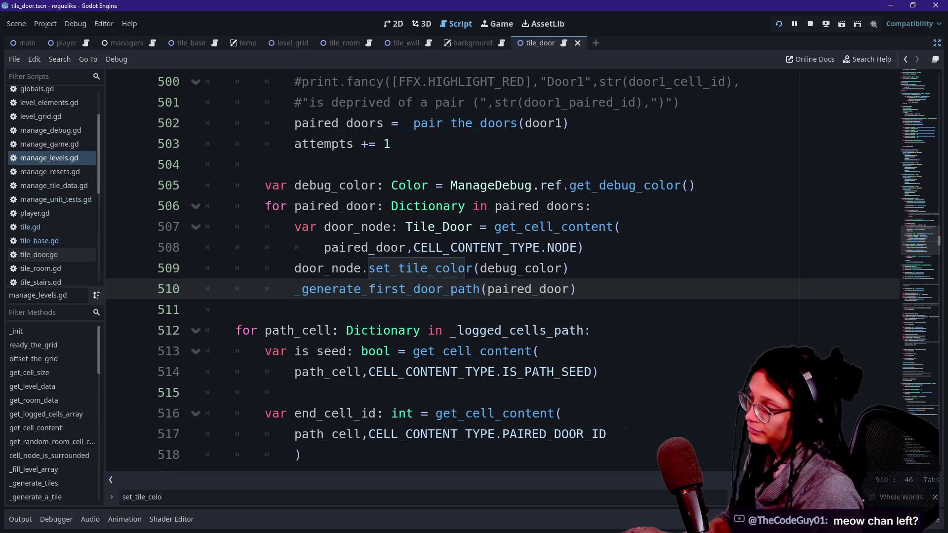
pyautogui.click(539, 269)
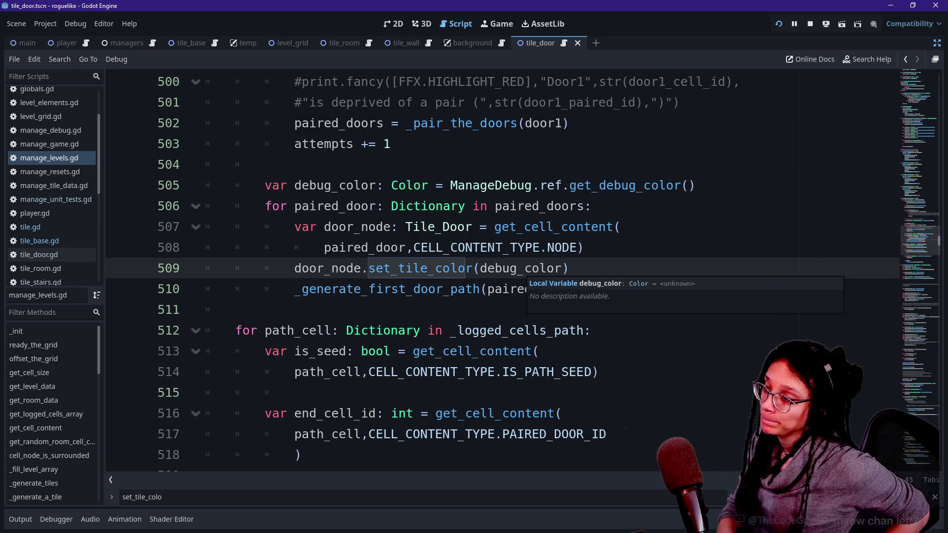
pyautogui.moveTo(296, 164); pyautogui.dragTo(518, 413)
pyautogui.click(540, 414)
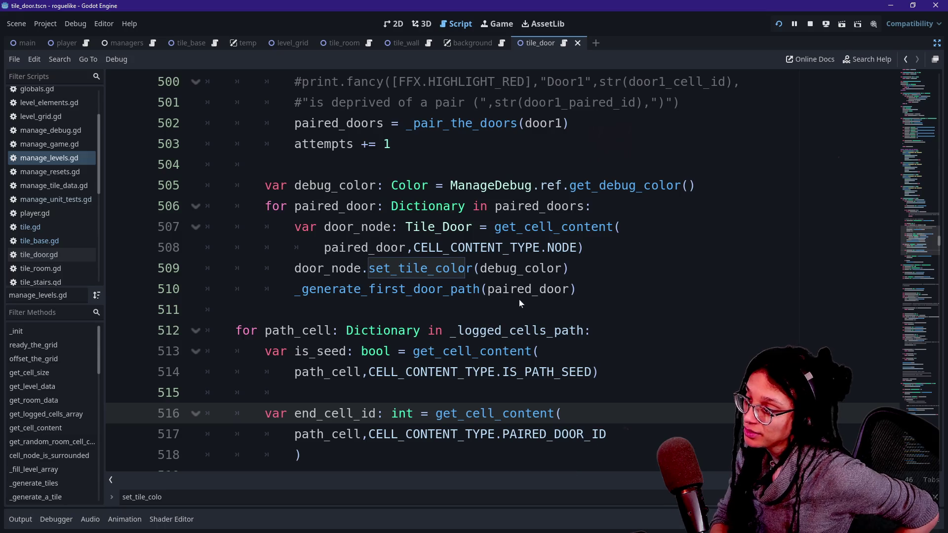
pyautogui.moveTo(475, 268); pyautogui.dragTo(295, 393)
pyautogui.click(295, 393)
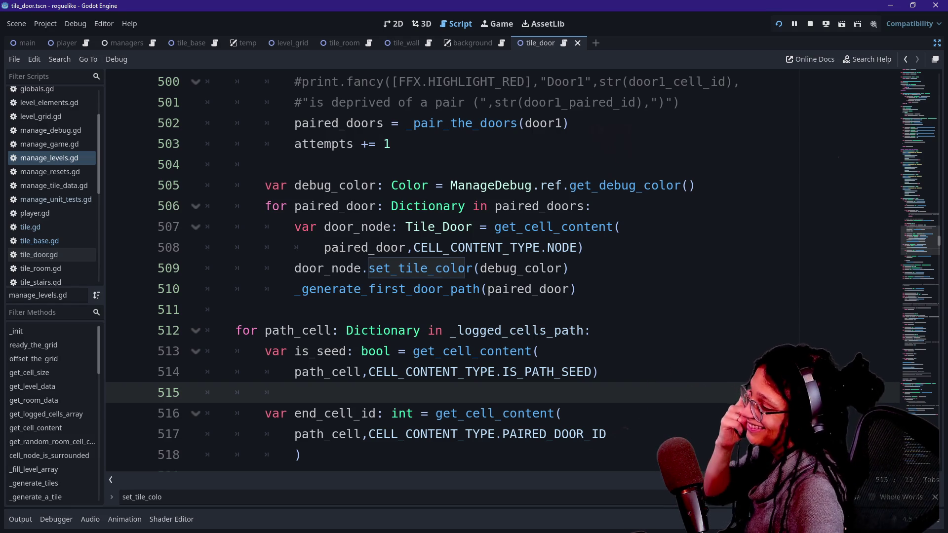
pyautogui.moveTo(454, 289)
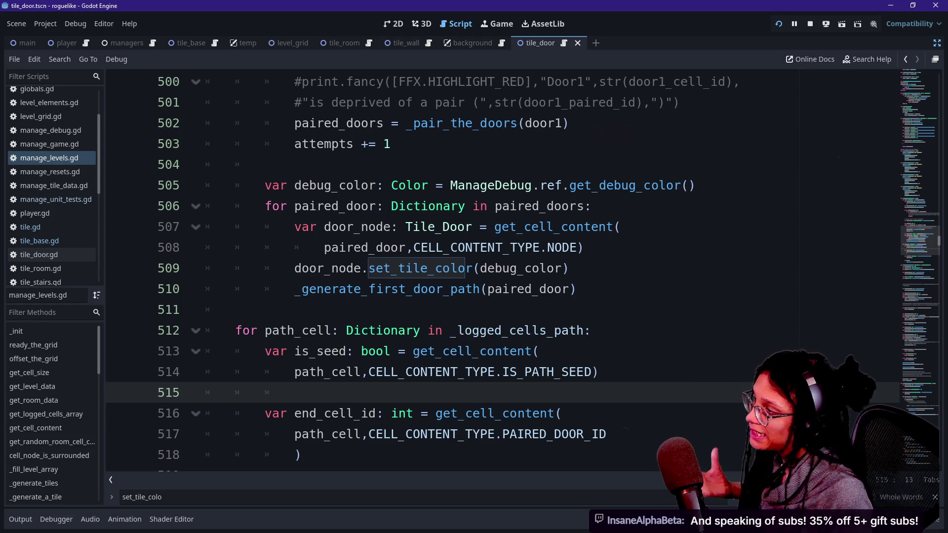
pyautogui.moveTo(303, 185); pyautogui.dragTo(382, 185)
pyautogui.click(390, 144)
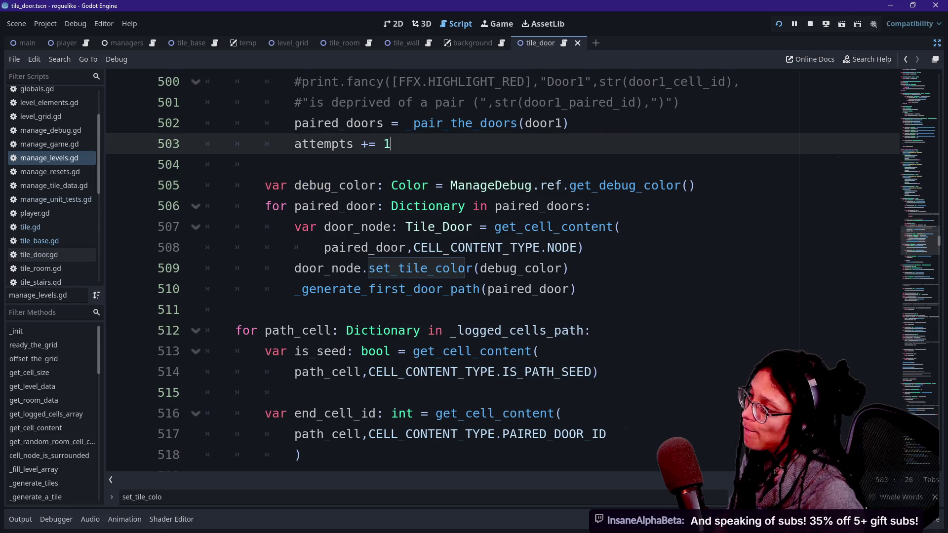
pyautogui.click(571, 289)
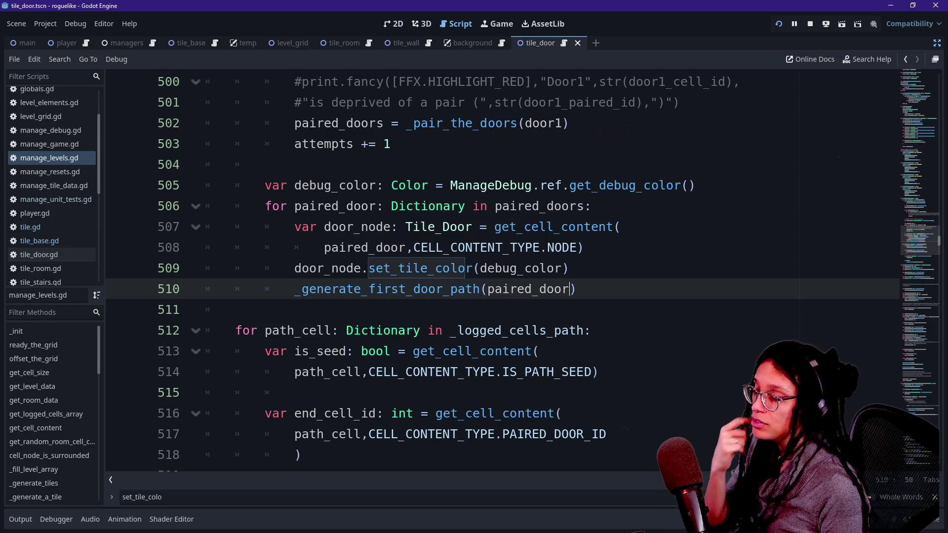
pyautogui.moveTo(592, 102); pyautogui.dragTo(234, 310)
pyautogui.click(235, 310)
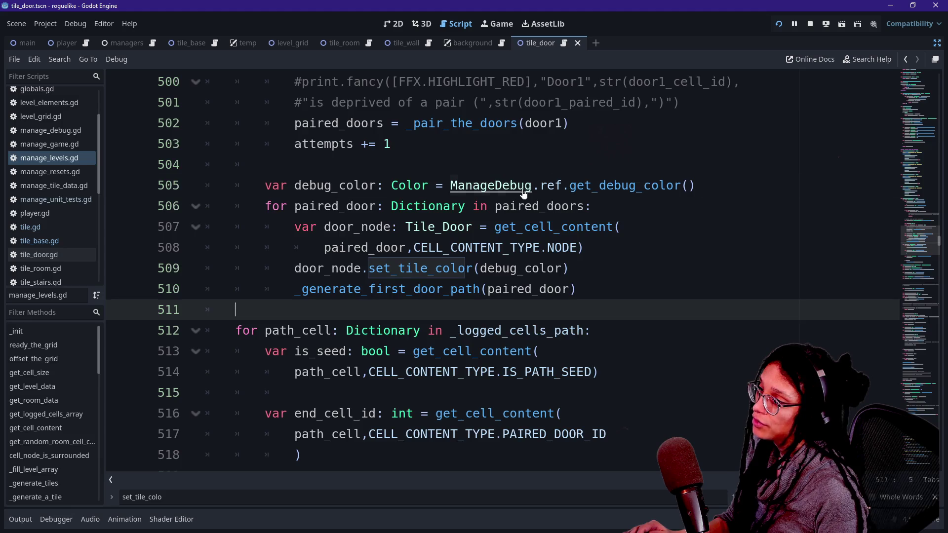
pyautogui.keyDown('ctrl'); pyautogui.click(487, 185); pyautogui.keyUp('ctrl')
pyautogui.scroll(15, 487, 247)
# Look through the _DEBUG_COLORS entries and place the caret after the list's closing bracket
pyautogui.scroll(-1, 495, 273)
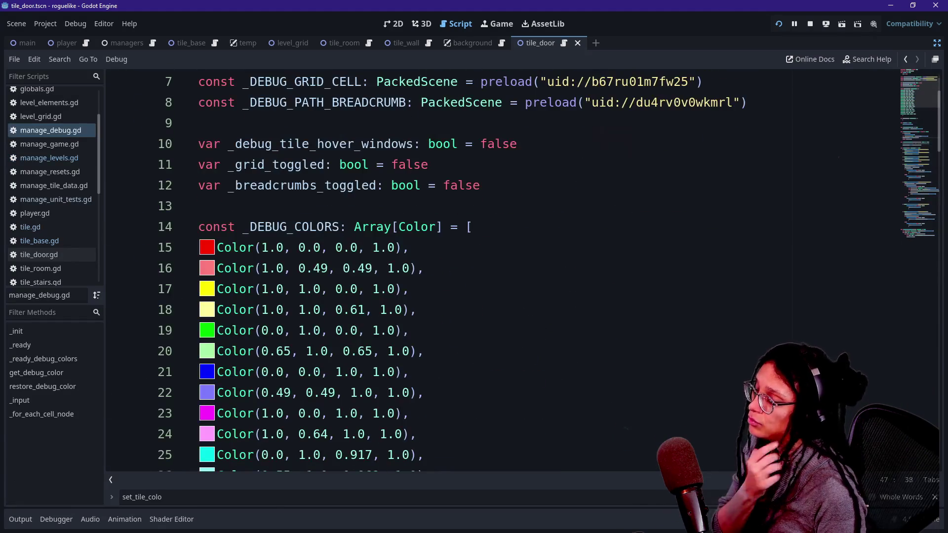
pyautogui.scroll(-3, 495, 272)
pyautogui.click(327, 248)
pyautogui.click(395, 372)
pyautogui.moveTo(403, 248); pyautogui.dragTo(230, 414)
pyautogui.scroll(3, 495, 272)
pyautogui.moveTo(302, 185)
pyautogui.mouseDown()
pyautogui.moveTo(410, 372)
pyautogui.moveTo(340, 226)
pyautogui.mouseUp()
pyautogui.click(340, 227)
pyautogui.click(380, 351)
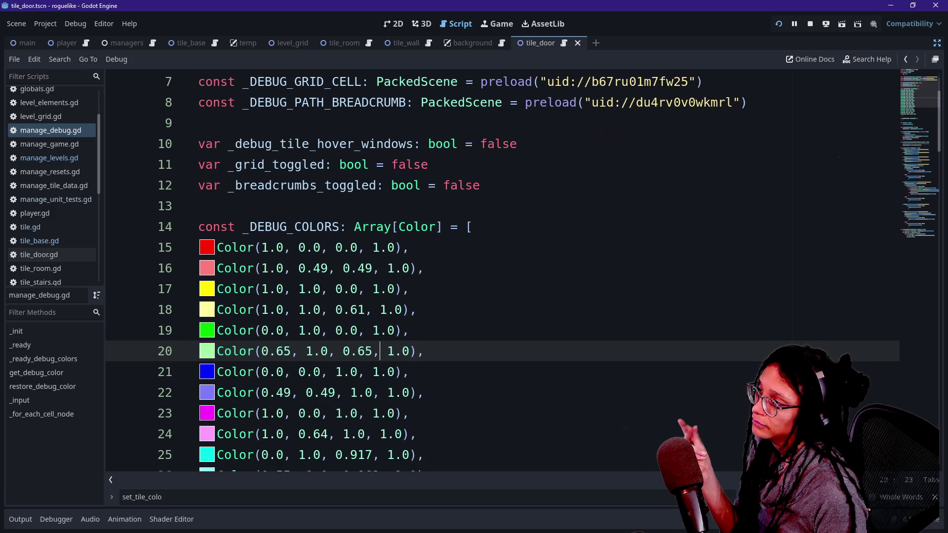
pyautogui.scroll(-5, 494, 272)
pyautogui.click(238, 351)
# Declare 'var _debug_assignments: Dictionary[int,Color]' on a new line below the colour list
pyautogui.press('Return')
pyautogui.press('Return')
pyautogui.write('var _de')
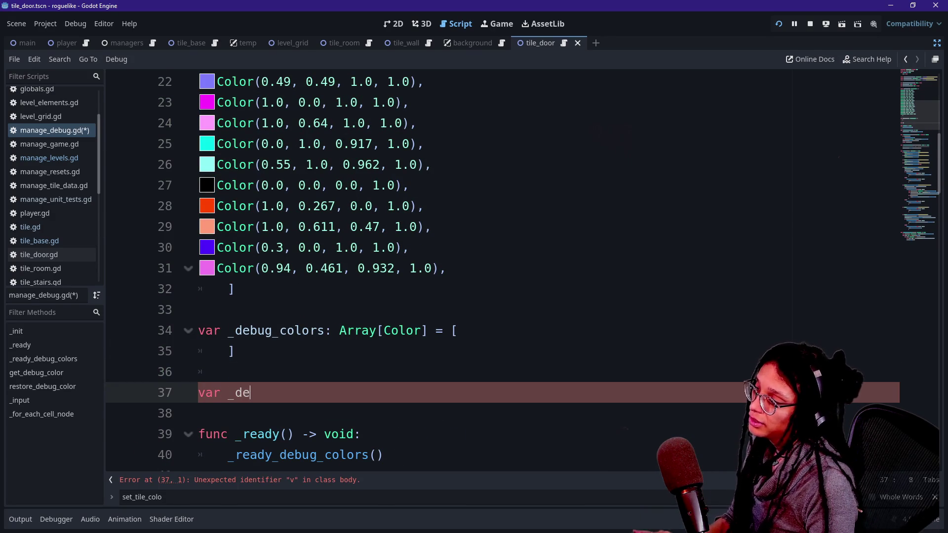
pyautogui.write('bug_assignmen')
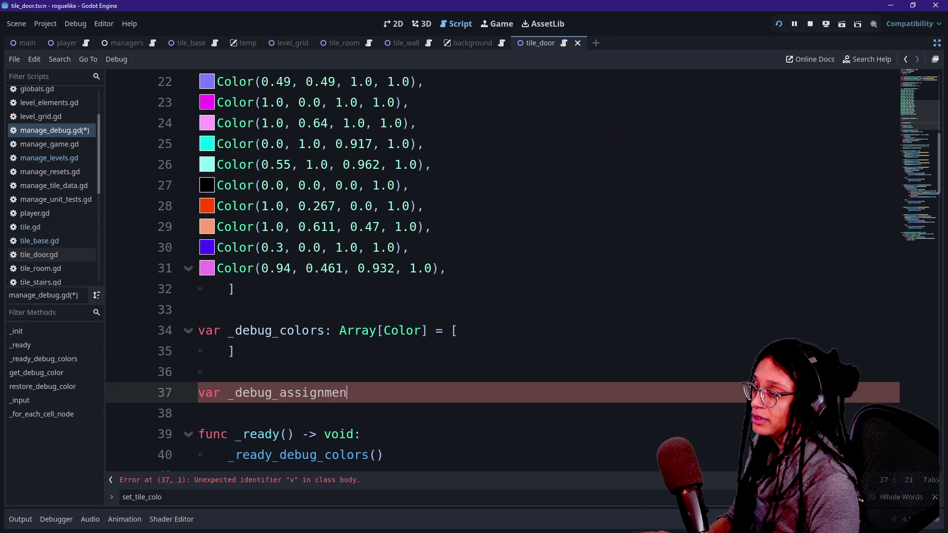
pyautogui.write('ts: Dicti')
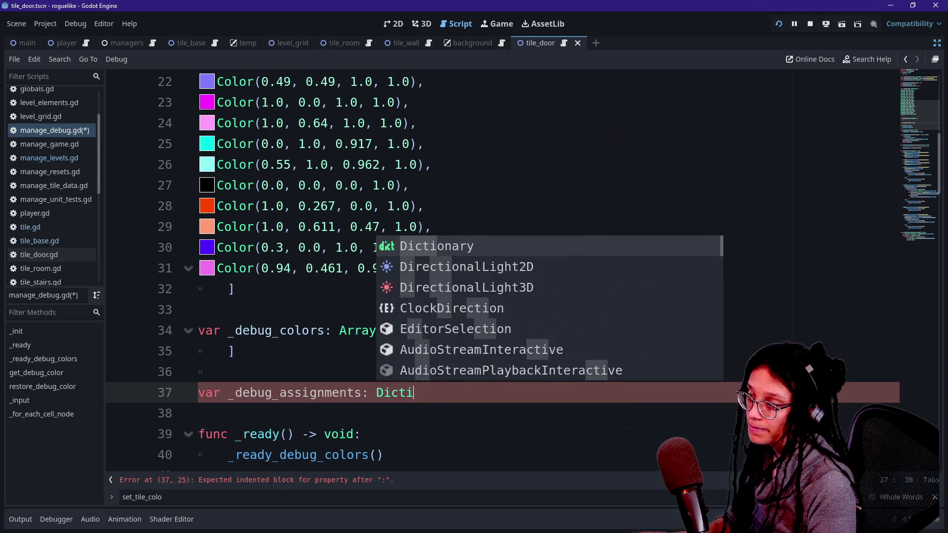
pyautogui.press('Return')
pyautogui.write('[')
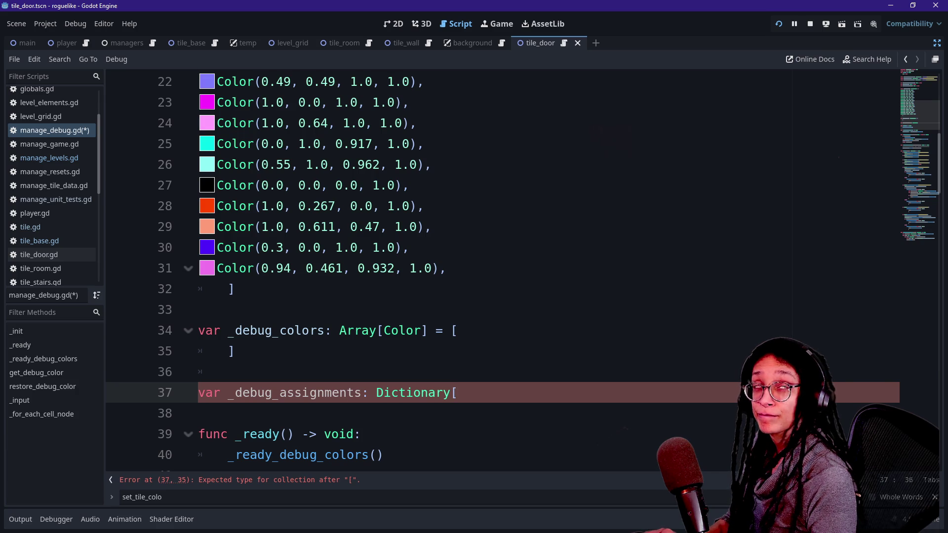
pyautogui.write('int,')
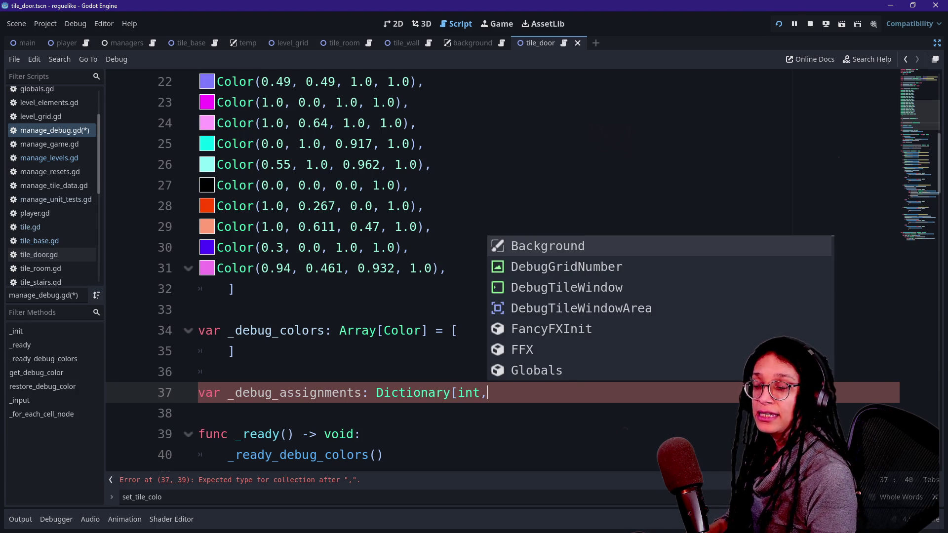
pyautogui.write('Color[')
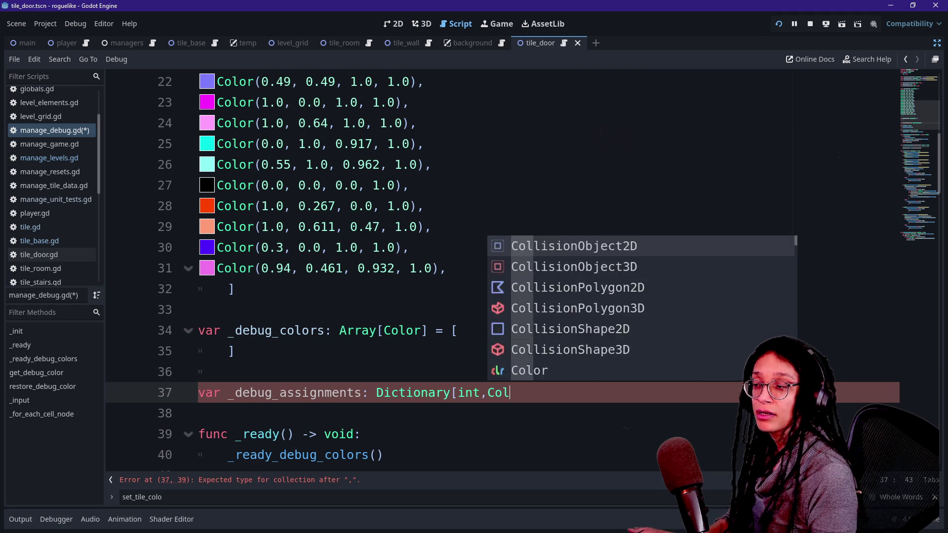
pyautogui.press('BackSpace')
pyautogui.press('BackSpace')
pyautogui.write('] -')
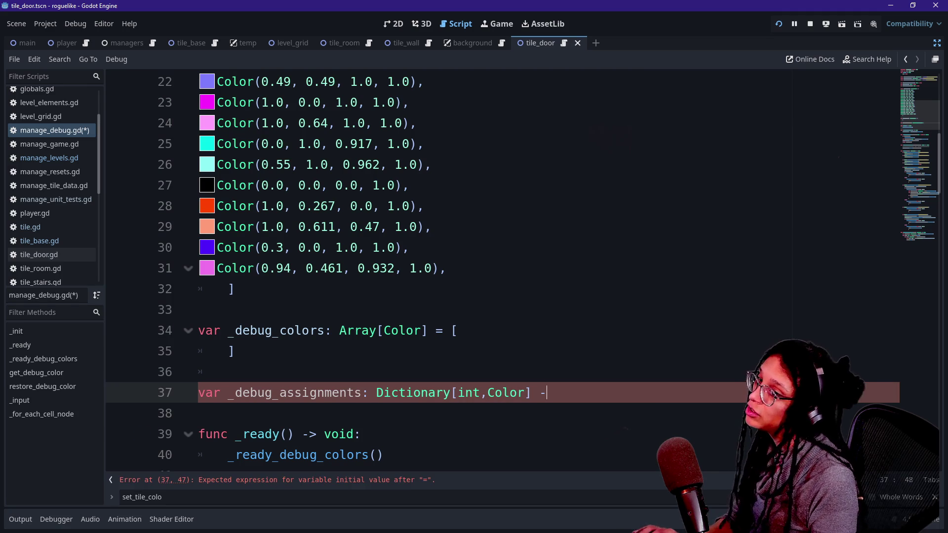
pyautogui.write('> void:')
pyautogui.press('Return')
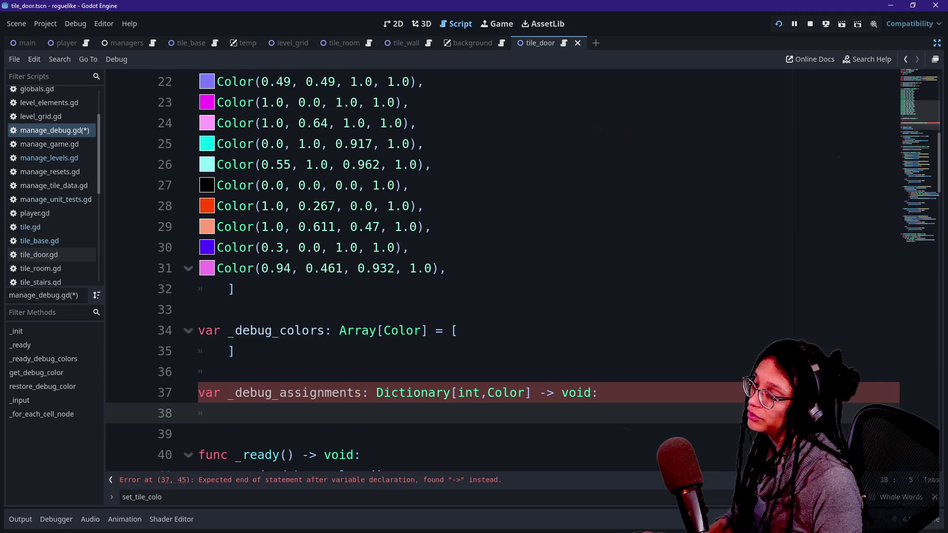
pyautogui.scroll(-1, 494, 272)
pyautogui.moveTo(243, 289); pyautogui.dragTo(198, 373)
pyautogui.click(227, 352)
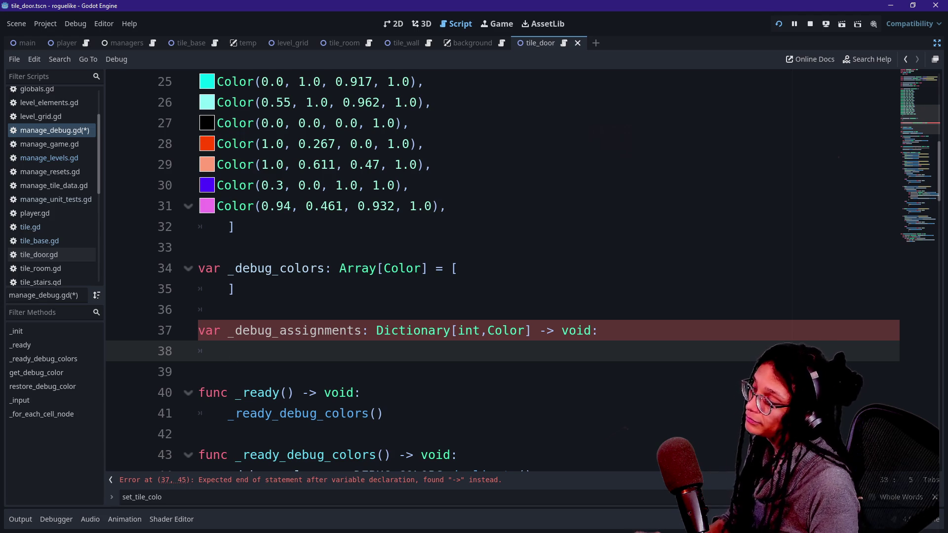
# Enlarge the editor font and tidy the blank lines under the declaration
pyautogui.hotkey('ctrl', '=')
pyautogui.press('Down')
pyautogui.press('Down')
pyautogui.press('Up')
pyautogui.press('Up')
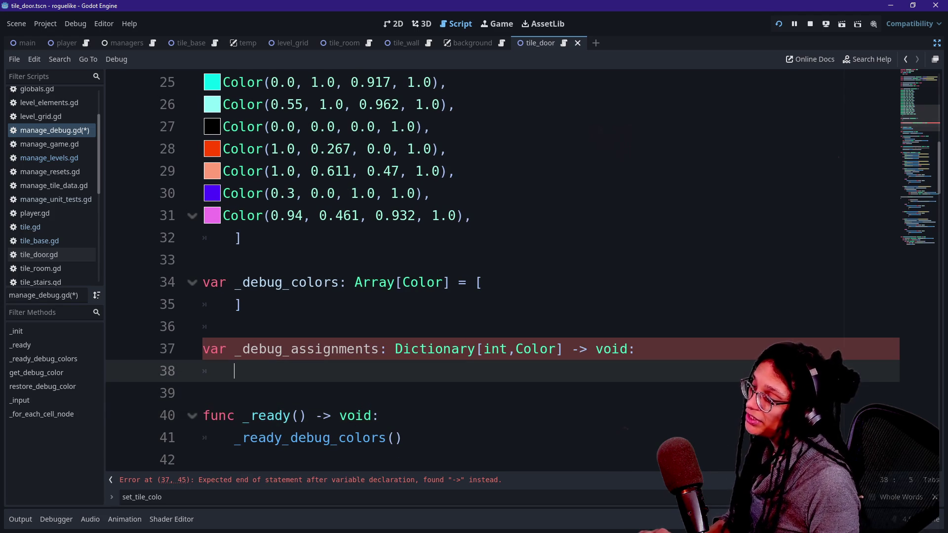
pyautogui.press('Return')
pyautogui.press('Down')
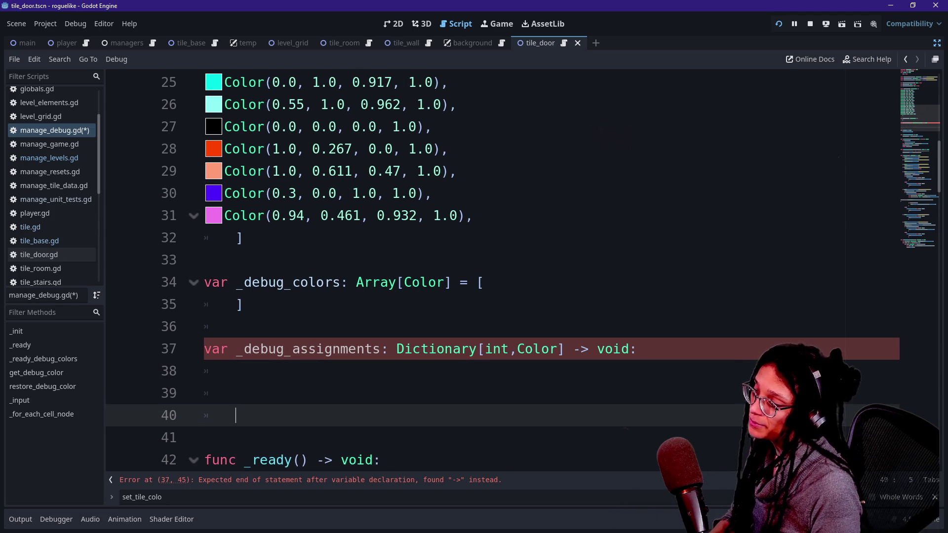
pyautogui.press('BackSpace')
pyautogui.press('Up')
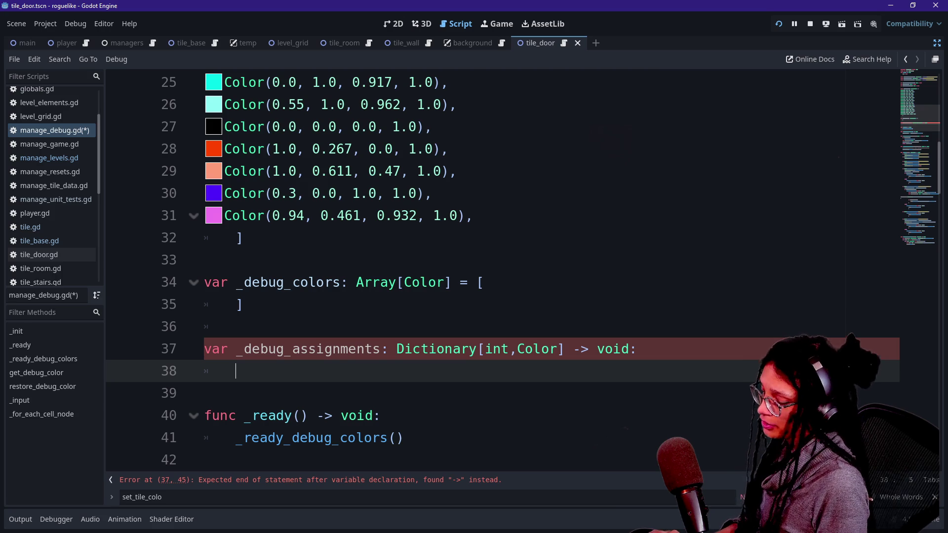
# Type an empty {} dictionary and pull both braces onto line 38
pyautogui.write('{}')
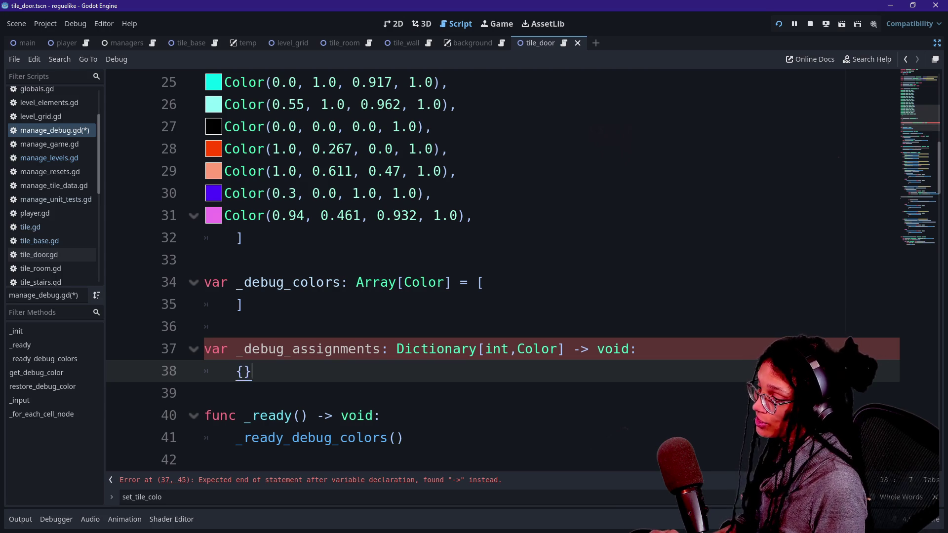
pyautogui.click(244, 371)
pyautogui.press('Return')
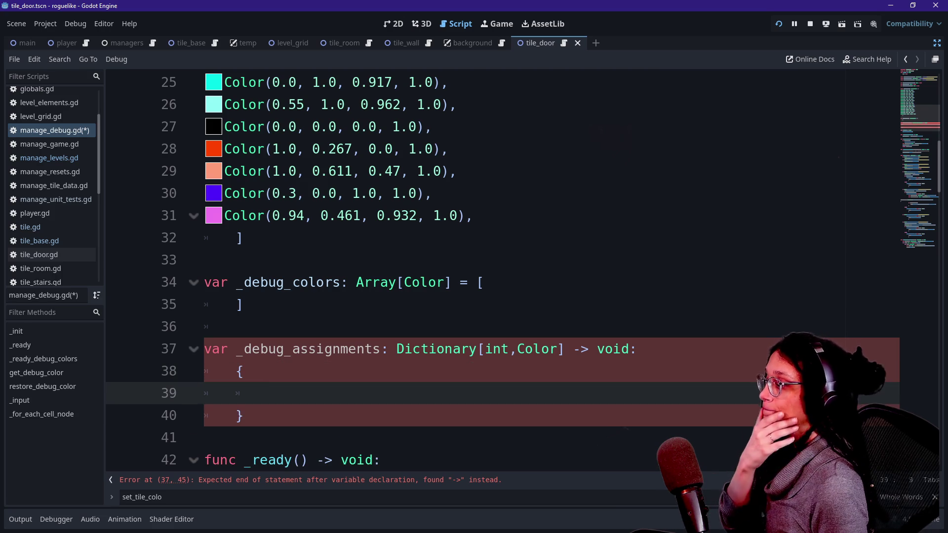
pyautogui.press('BackSpace')
pyautogui.press('BackSpace')
pyautogui.press('BackSpace')
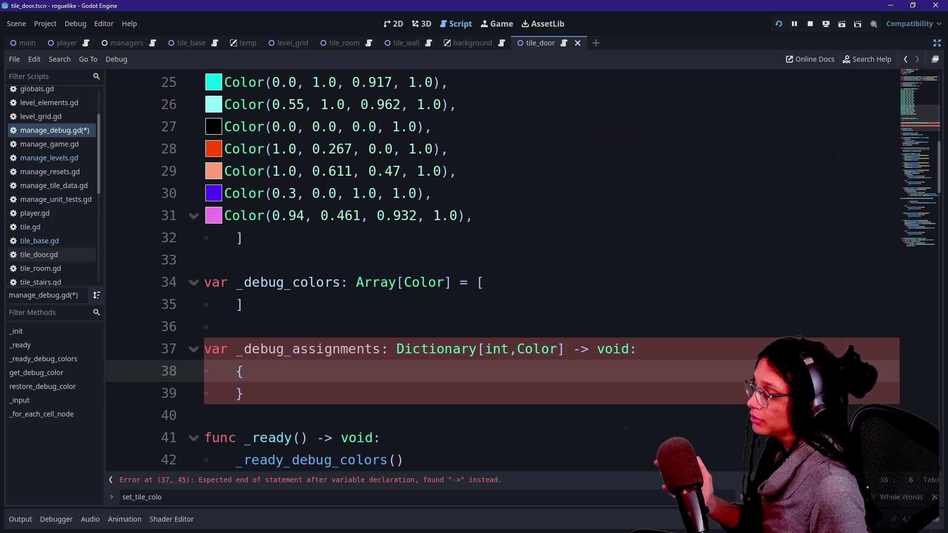
pyautogui.press('Delete')
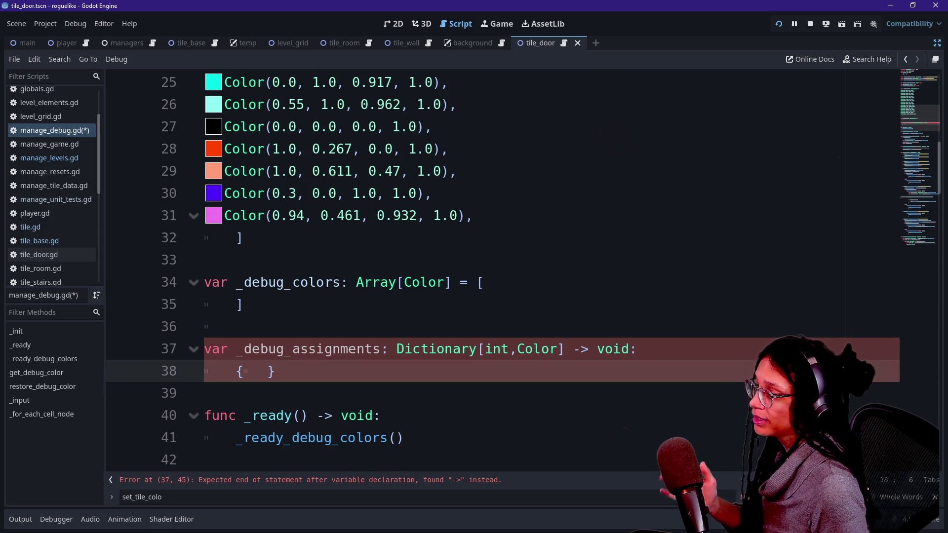
# Remove the '-> void:' return type, fix the bracket after Color, and drop the stray brace
pyautogui.click(563, 350)
pyautogui.click(622, 349)
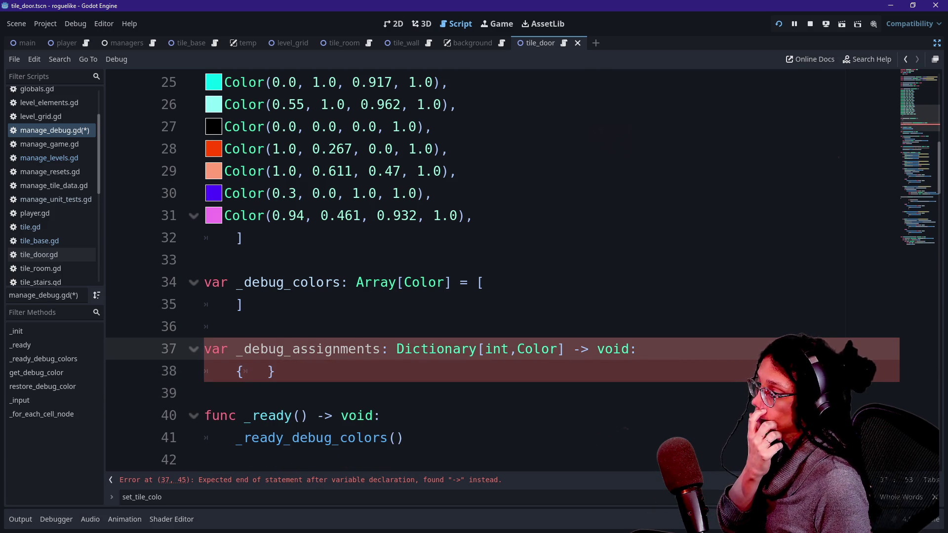
pyautogui.hotkey('ctrl', 'shift', 'Left')
pyautogui.hotkey('ctrl', 'shift', 'Left')
pyautogui.hotkey('ctrl', 'shift', 'Left')
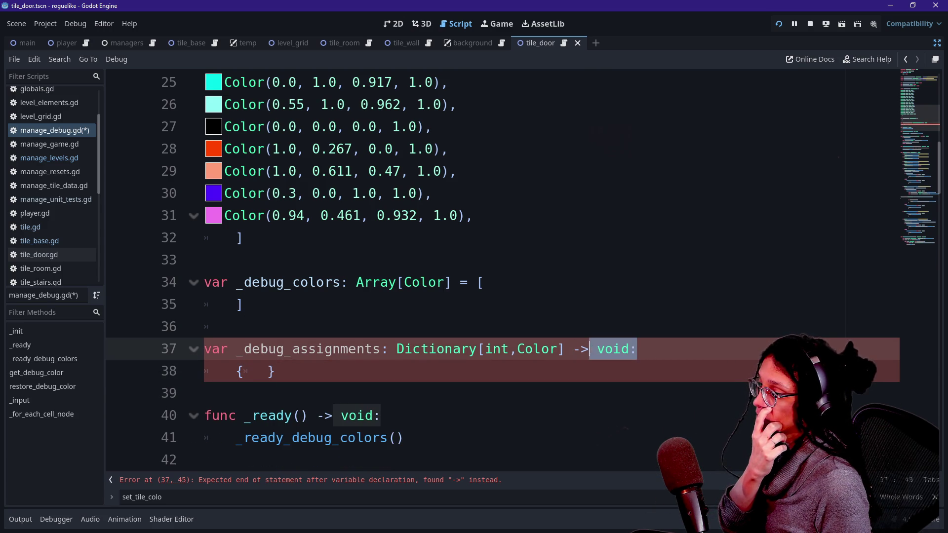
pyautogui.press('BackSpace')
pyautogui.write(']')
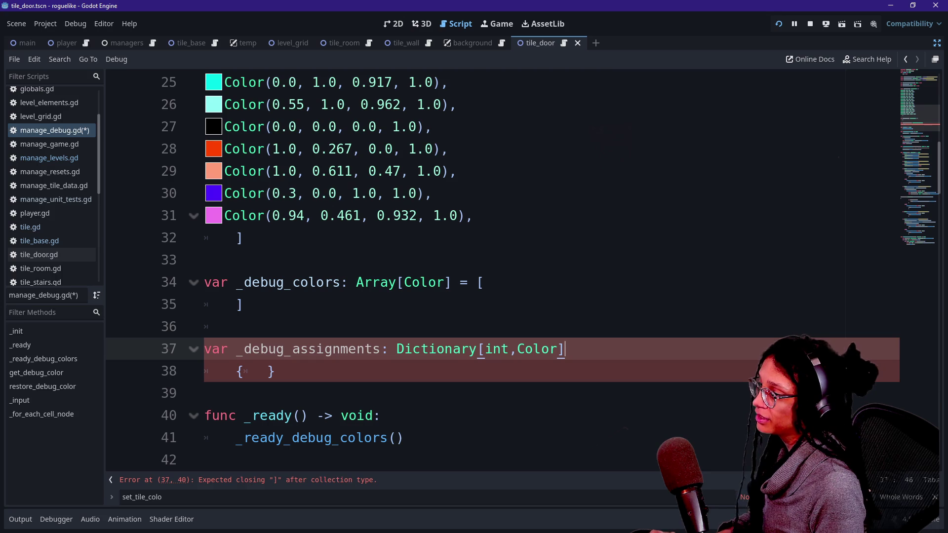
pyautogui.press('BackSpace')
pyautogui.write(']')
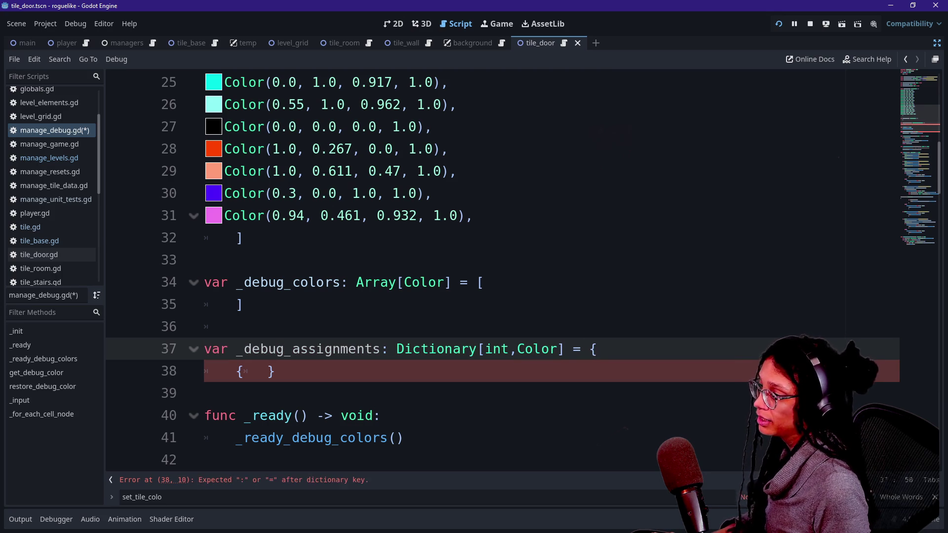
pyautogui.press('Down')
pyautogui.press('Left')
pyautogui.hotkey('ctrl', 'BackSpace')
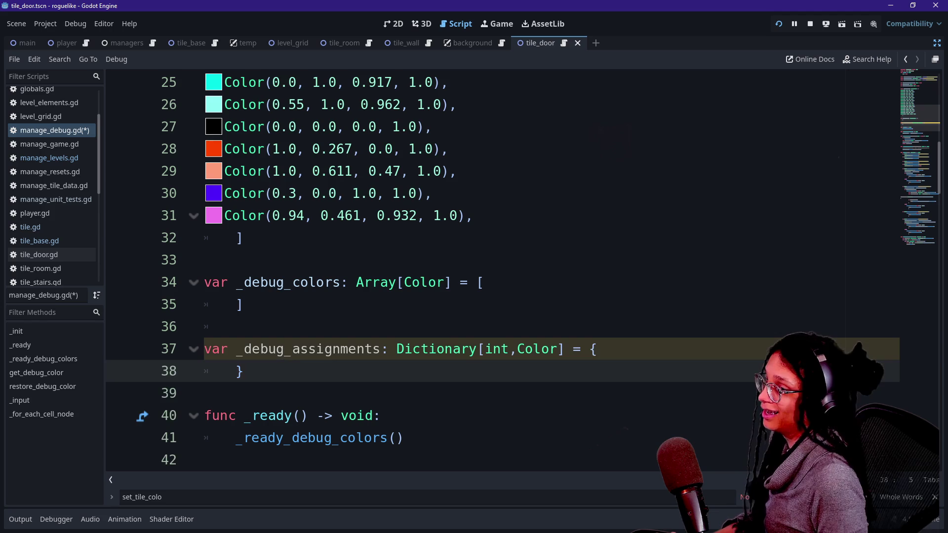
# Start a 'const _DEBUG_ASSIGMENTS:' declaration on a new line above the variable
pyautogui.click(598, 349)
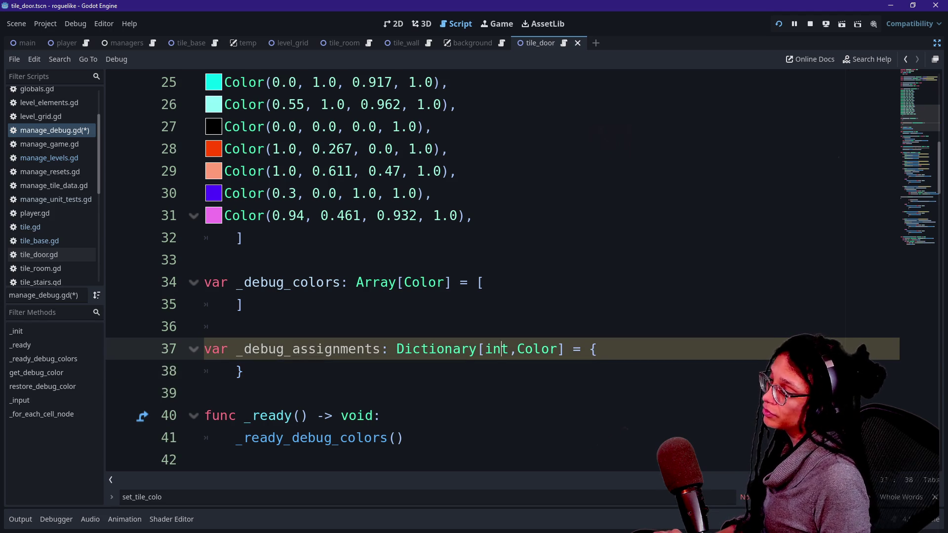
pyautogui.hotkey('shift', 'Down')
pyautogui.press('BackSpace')
pyautogui.hotkey('ctrl', 'z')
pyautogui.press('Up')
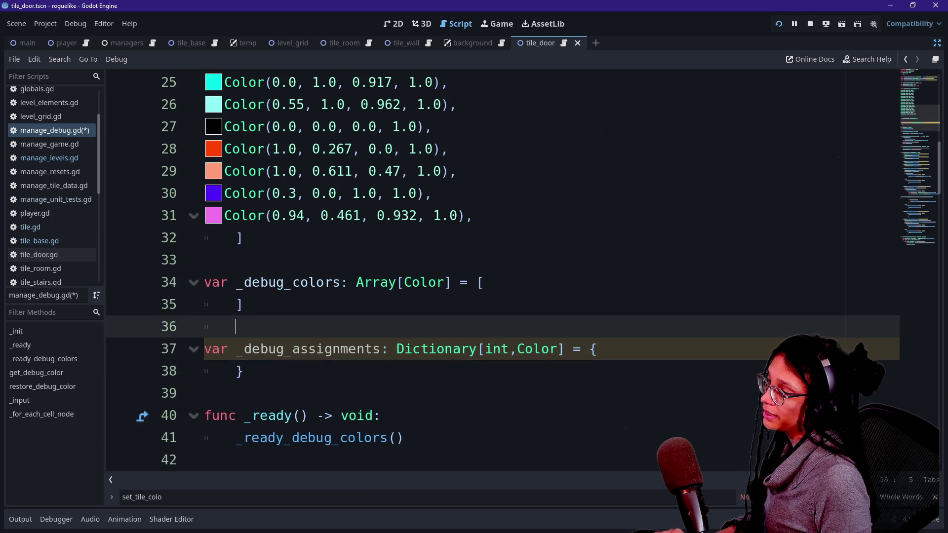
pyautogui.press('Return')
pyautogui.write('vo')
pyautogui.press('BackSpace')
pyautogui.press('BackSpace')
pyautogui.write('const _DEBUG_ASSIGMENTS:')
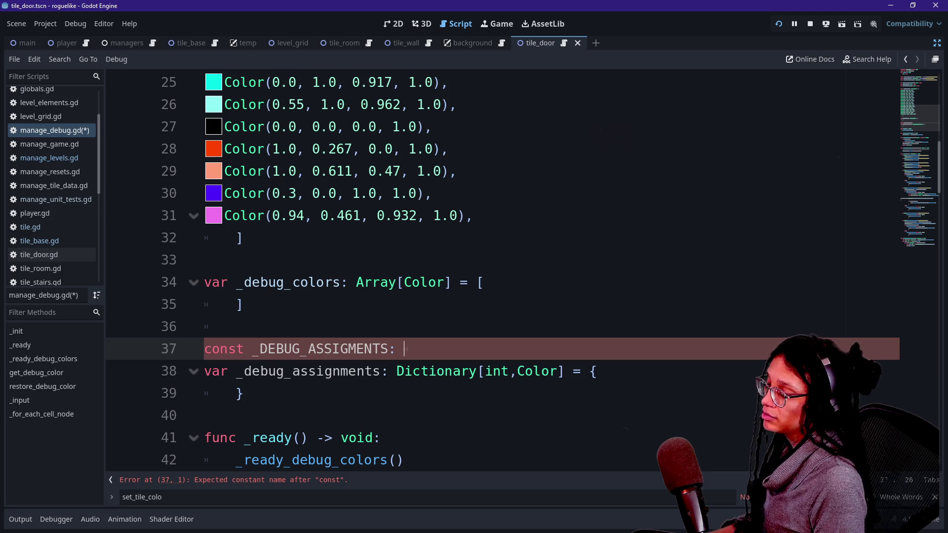
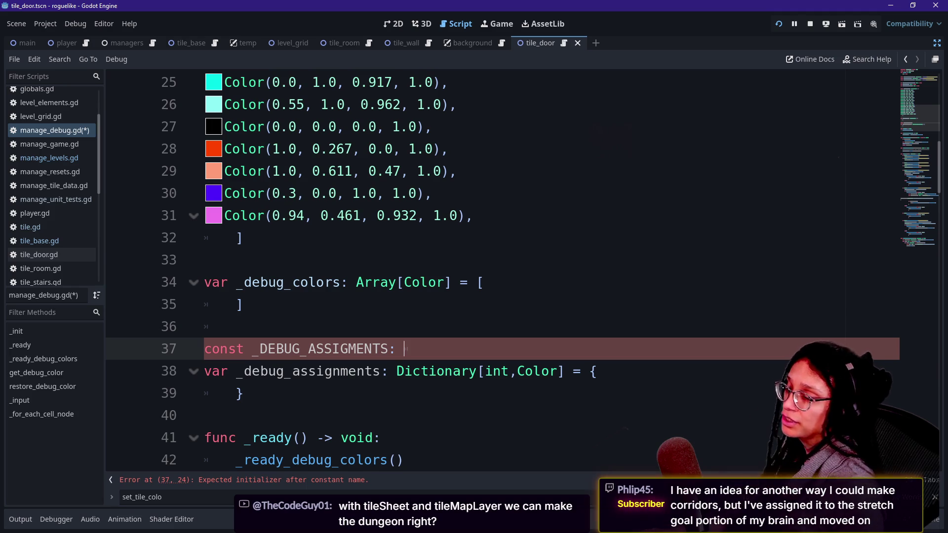
# Search queble on YouTube in Chrome, open the Queble channel, then search 'level' in Godot's file list
pyautogui.hotkey('alt', 'Tab')
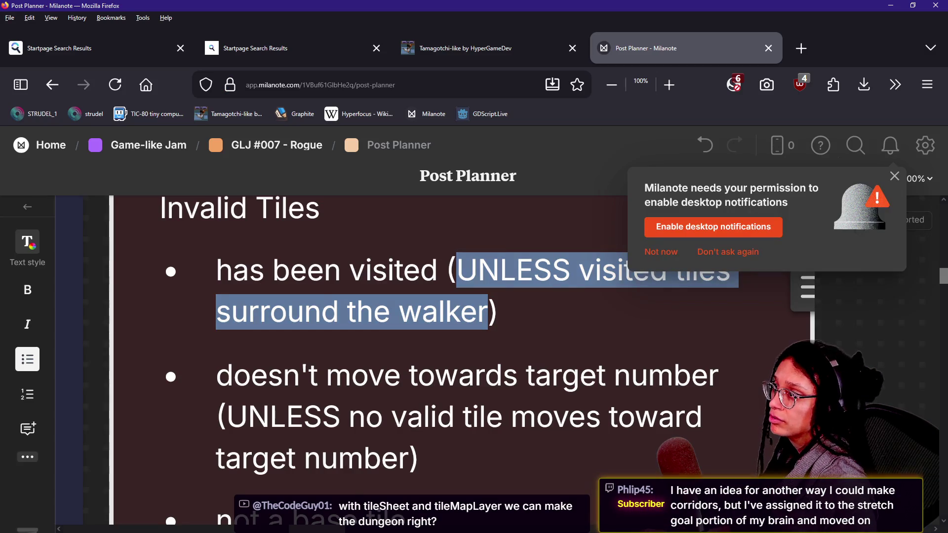
pyautogui.hotkey('alt', 'Tab')
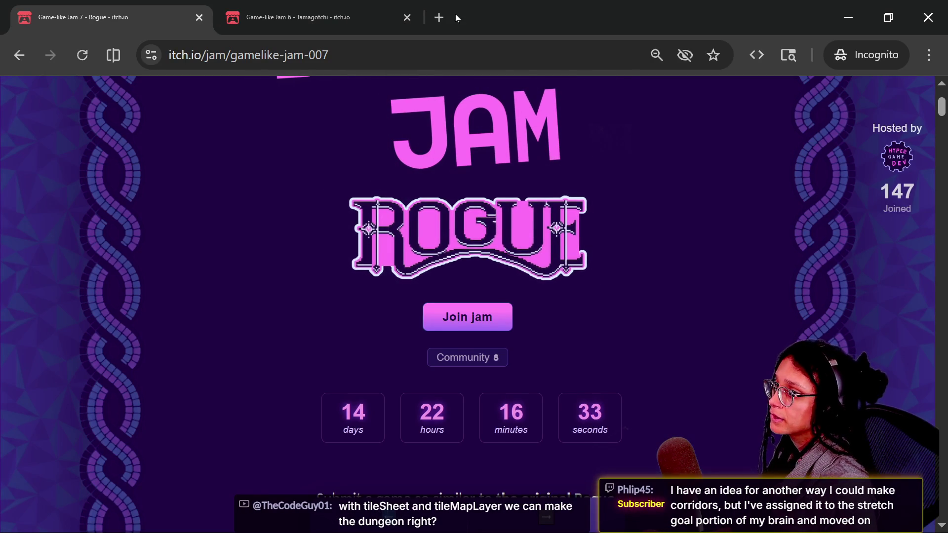
pyautogui.hotkey('alt', 'Tab')
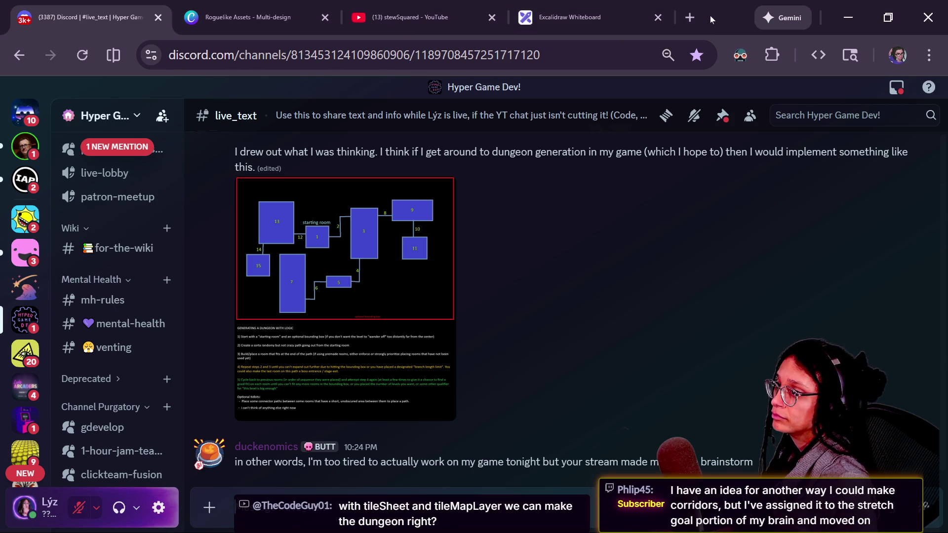
pyautogui.click(701, 17)
pyautogui.write('queble')
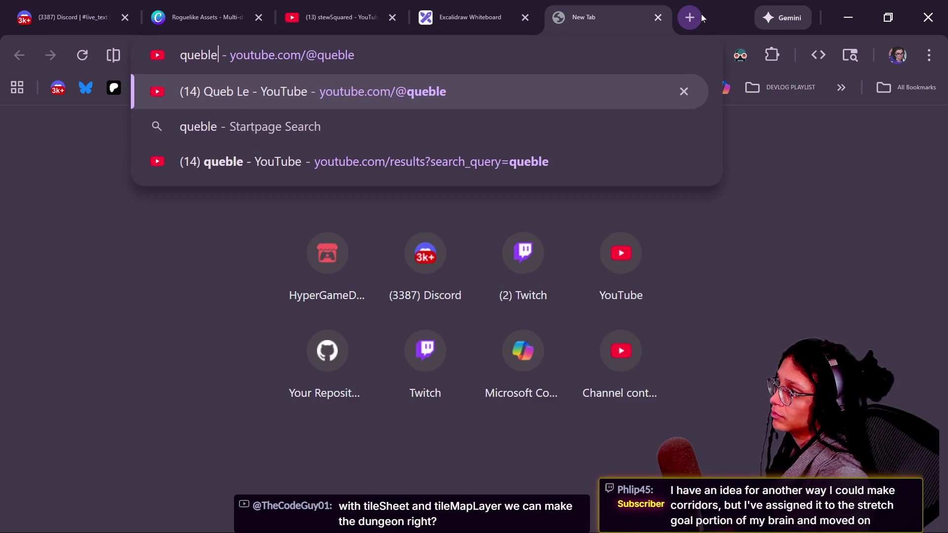
pyautogui.press('Down')
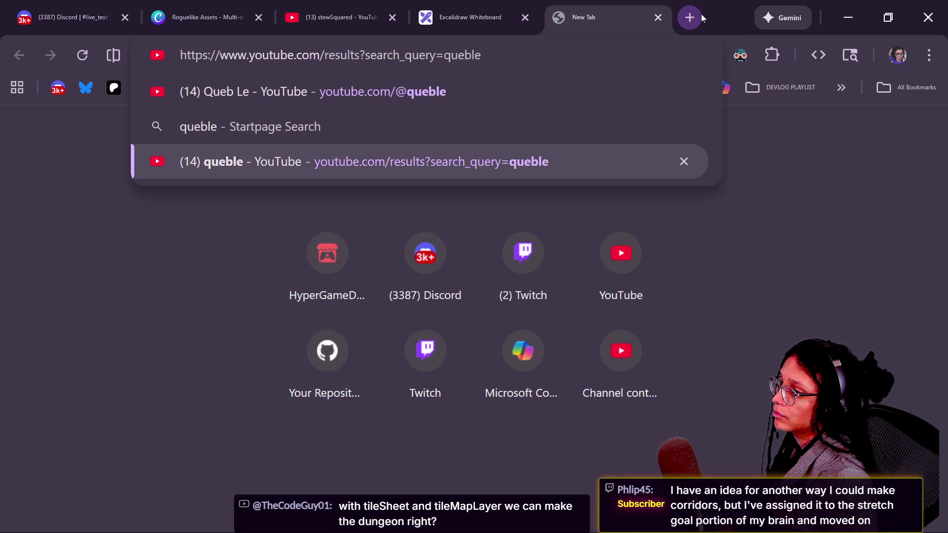
pyautogui.press('Return')
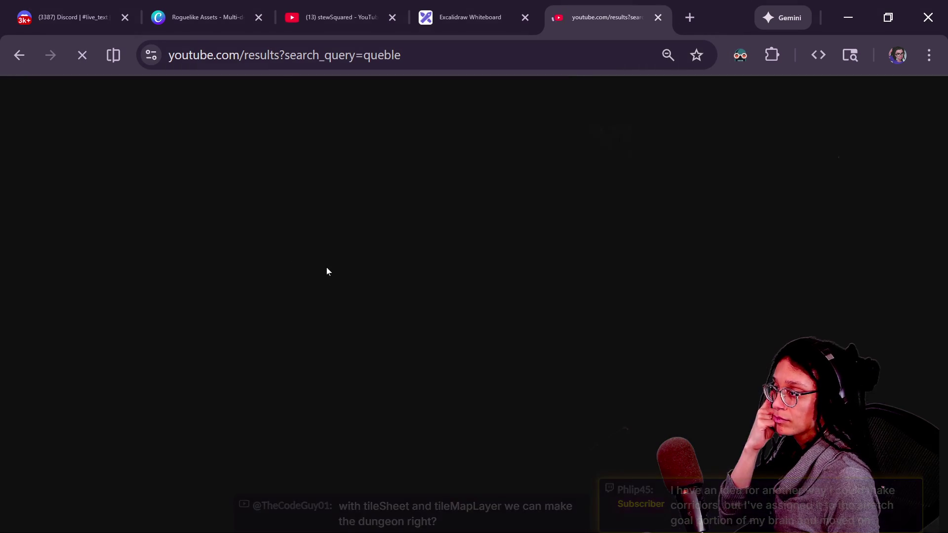
pyautogui.click(491, 158)
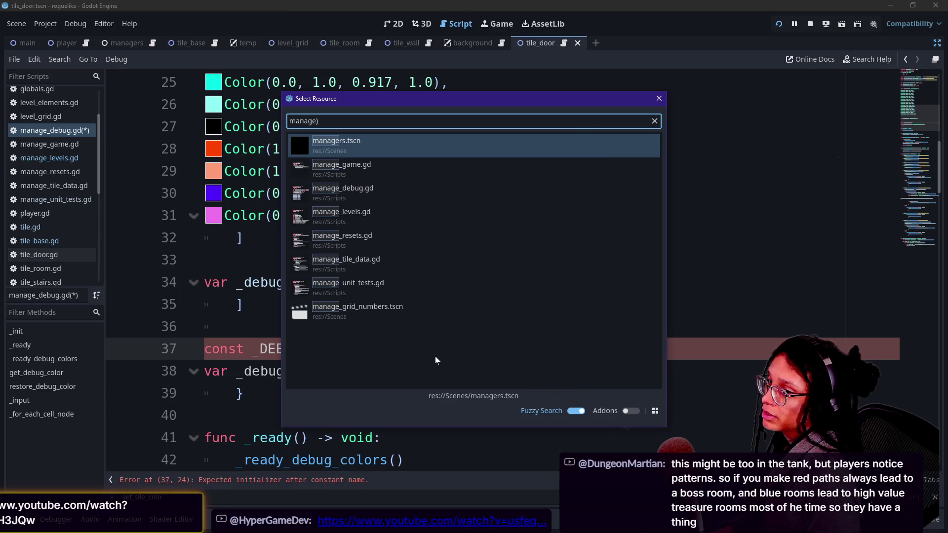
pyautogui.write('level')
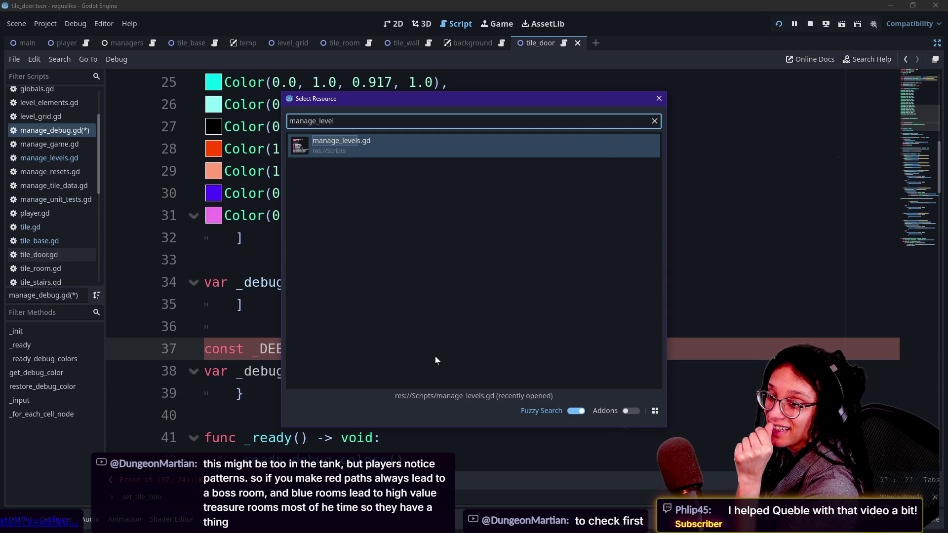
# Open manage_levels.gd from the file search and move to the door_node declaration line
pyautogui.press('BackSpace')
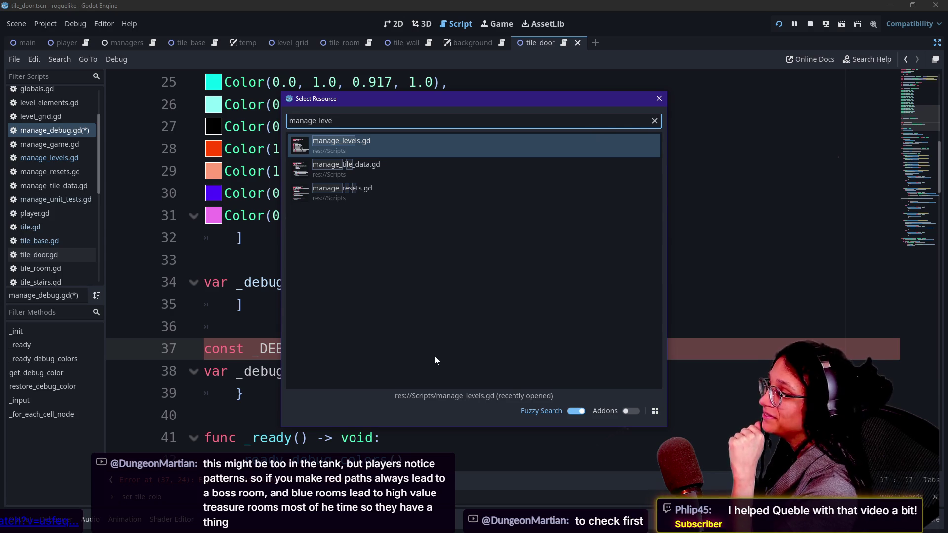
pyautogui.press('Return')
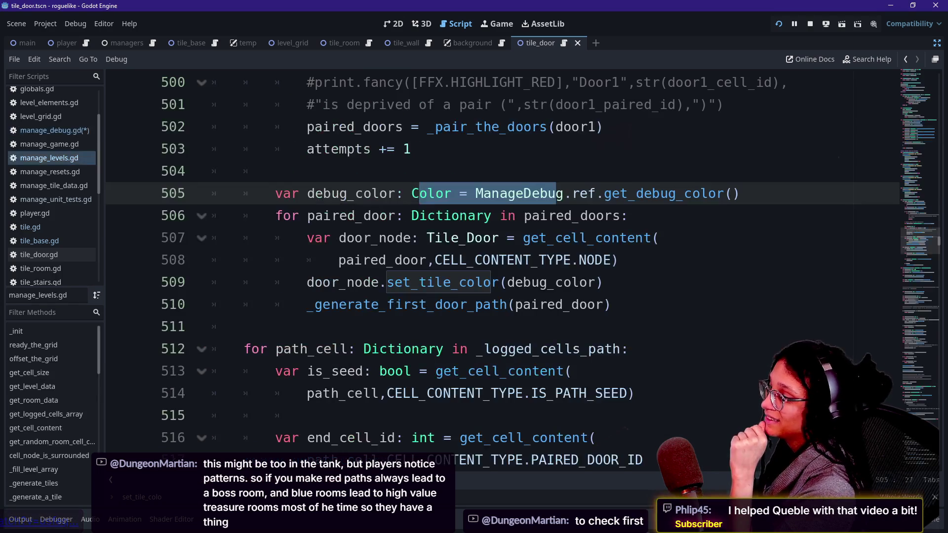
pyautogui.press('Up')
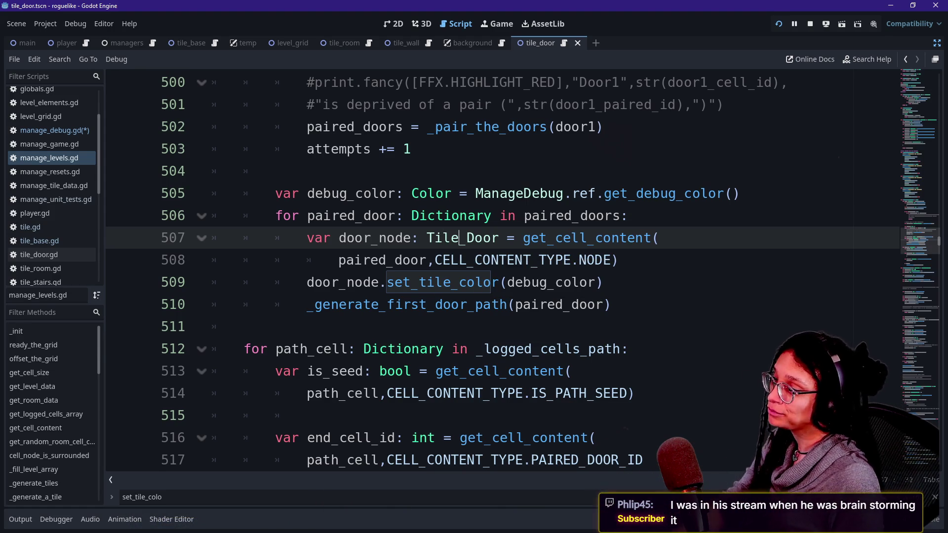
pyautogui.press('Down')
pyautogui.press('Down')
pyautogui.press('Down')
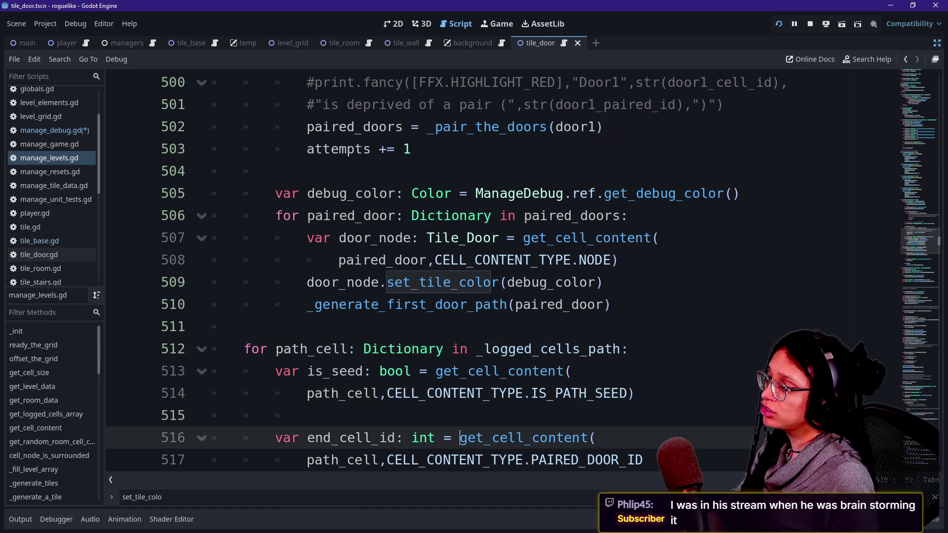
pyautogui.press('Up')
pyautogui.press('Up')
pyautogui.press('Up')
pyautogui.scroll(2, 905, 265)
pyautogui.scroll(-3, 905, 265)
pyautogui.press('Down')
pyautogui.press('Down')
pyautogui.press('Down')
pyautogui.press('Up')
pyautogui.press('Up')
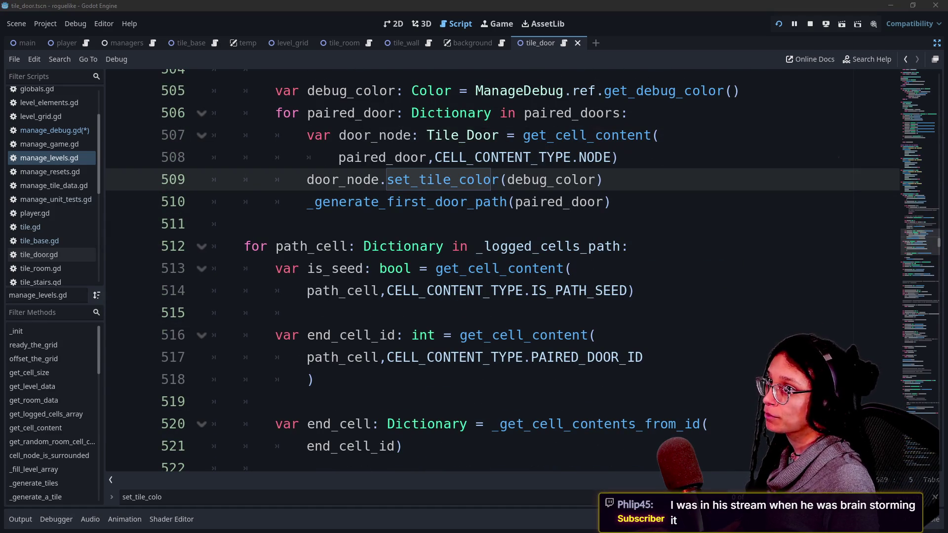
pyautogui.press('Up')
pyautogui.press('Up')
pyautogui.press('Up')
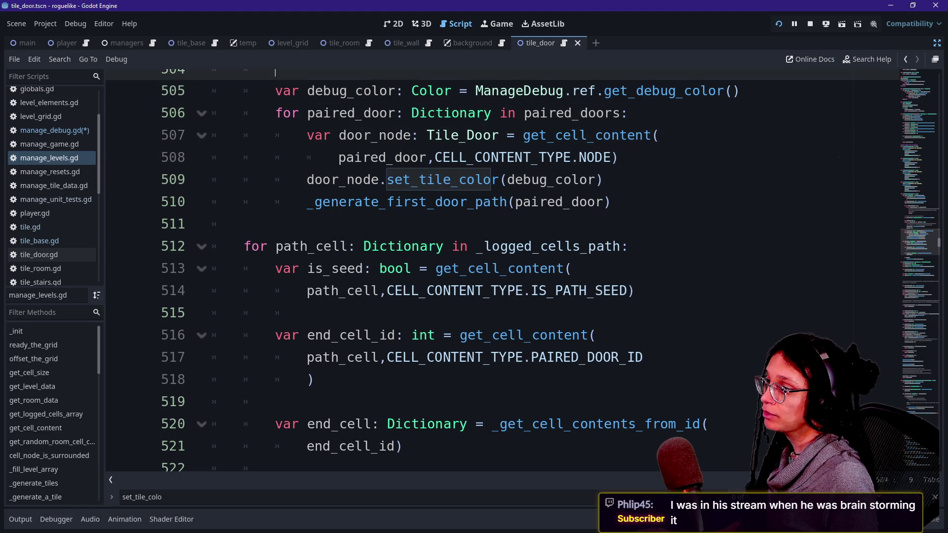
pyautogui.scroll(20, 494, 272)
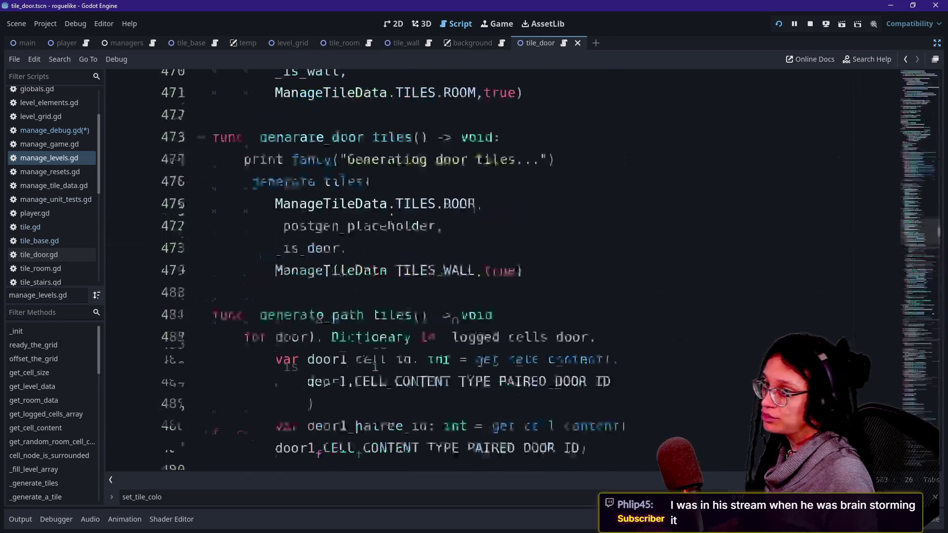
pyautogui.scroll(-18, 494, 271)
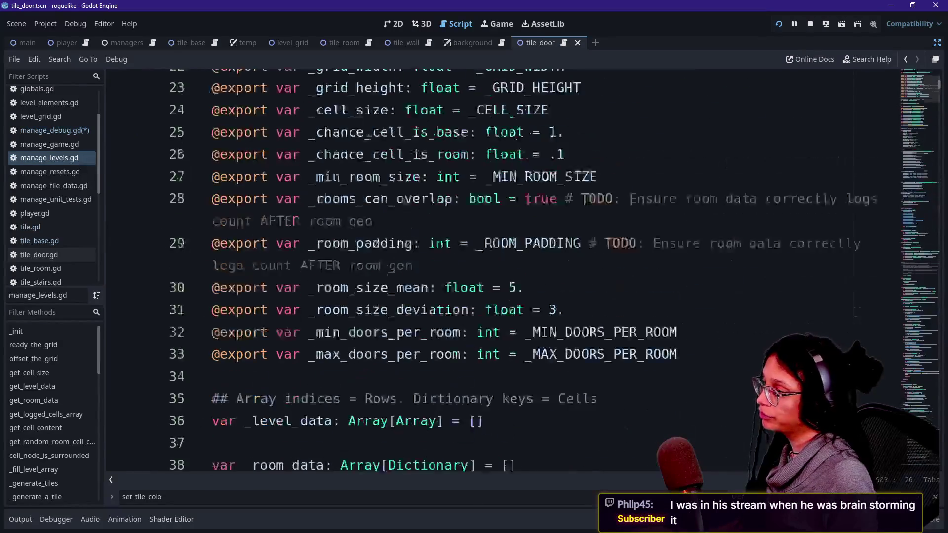
pyautogui.scroll(-4, 494, 272)
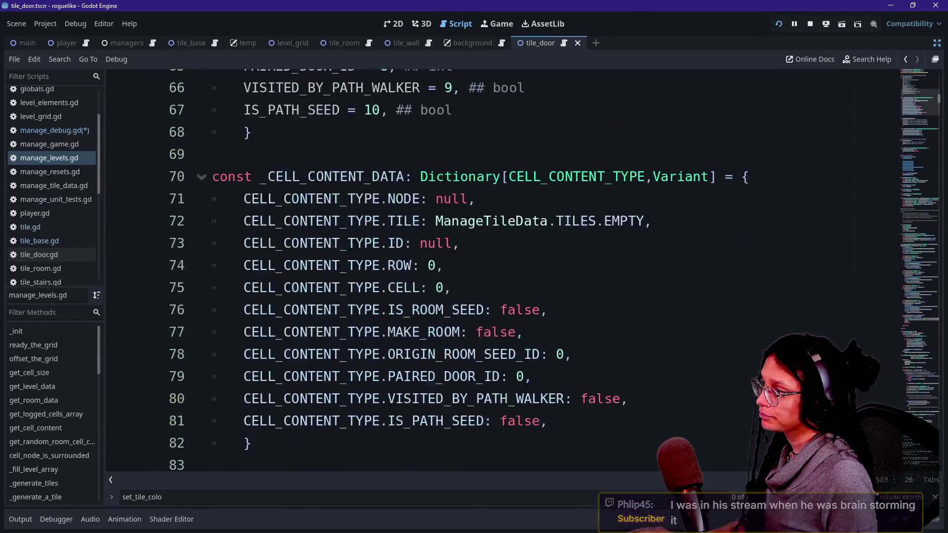
pyautogui.scroll(-4, 494, 271)
pyautogui.scroll(3, 494, 272)
pyautogui.scroll(-4, 494, 271)
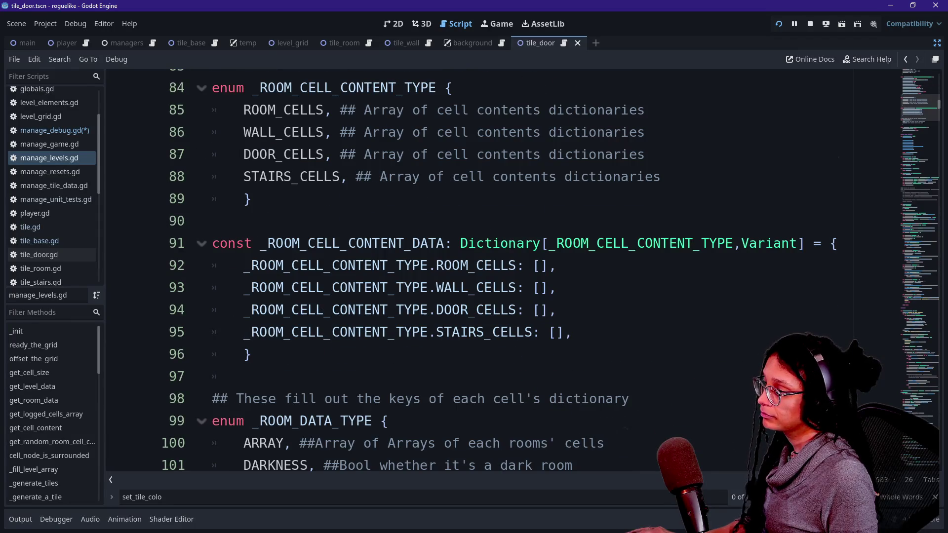
pyautogui.scroll(1, 494, 271)
pyautogui.moveTo(212, 155)
pyautogui.mouseDown()
pyautogui.moveTo(252, 266)
pyautogui.moveTo(257, 199)
pyautogui.moveTo(220, 155)
pyautogui.moveTo(237, 177)
pyautogui.moveTo(213, 267)
pyautogui.mouseUp()
pyautogui.click(250, 267)
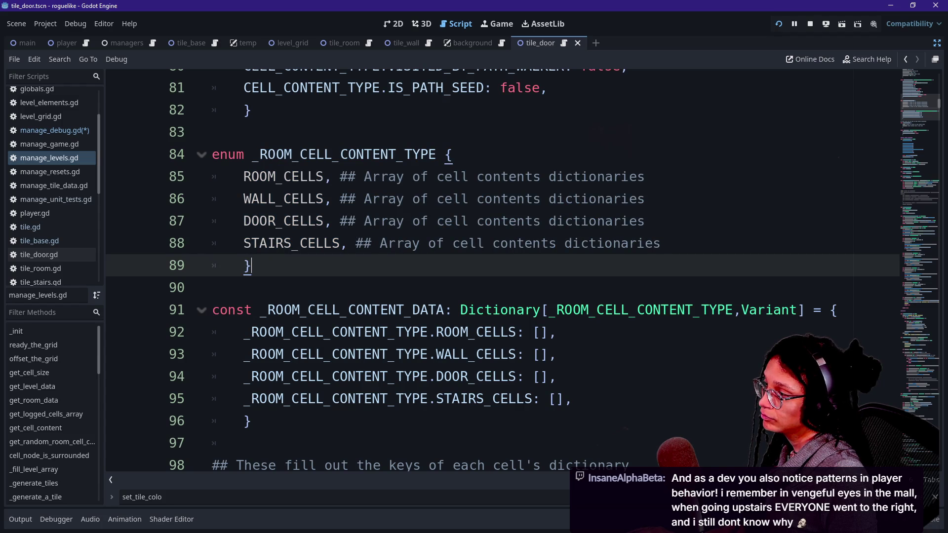
pyautogui.moveTo(213, 311)
pyautogui.mouseDown()
pyautogui.moveTo(237, 332)
pyautogui.moveTo(558, 354)
pyautogui.moveTo(325, 399)
pyautogui.moveTo(558, 377)
pyautogui.moveTo(252, 377)
pyautogui.mouseUp()
pyautogui.scroll(-5, 445, 297)
pyautogui.click(504, 355)
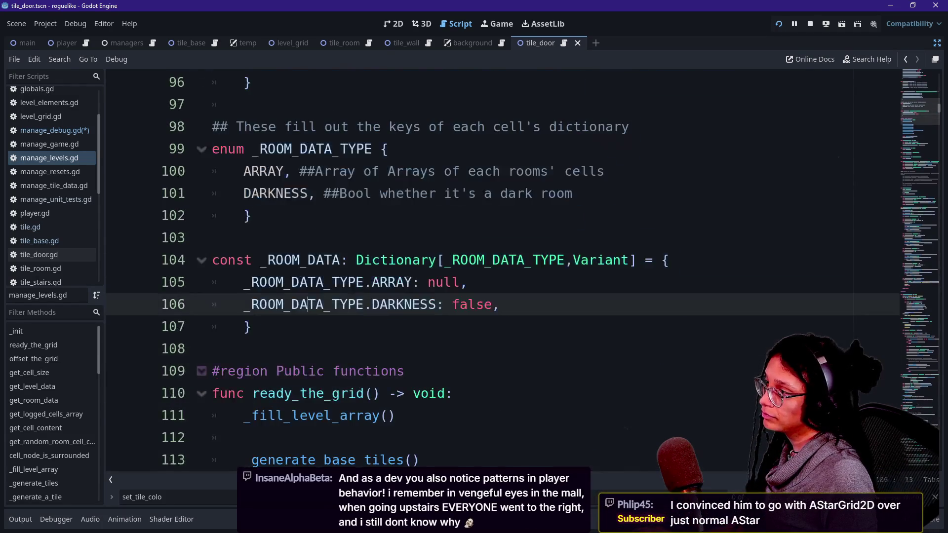
pyautogui.scroll(8, 445, 296)
pyautogui.scroll(-2, 444, 272)
pyautogui.scroll(4, 445, 271)
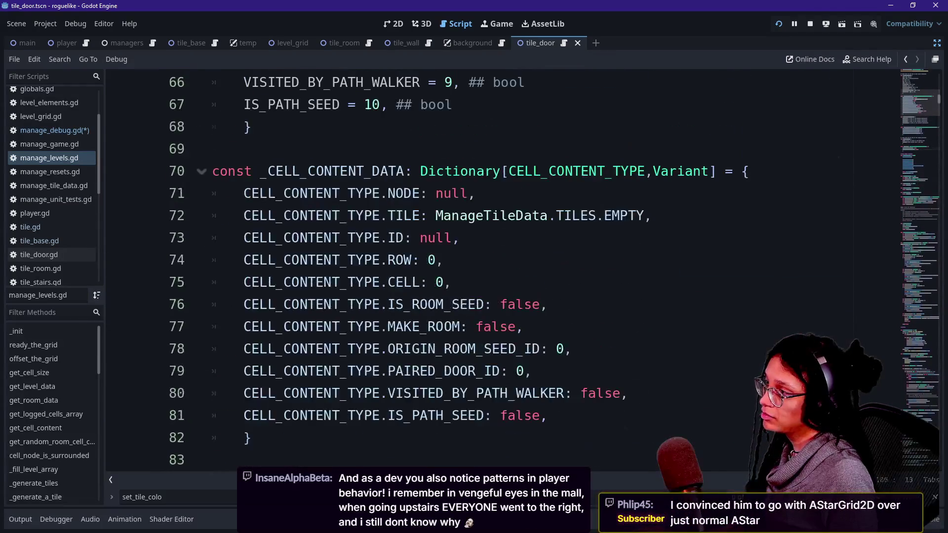
pyautogui.scroll(-1, 494, 272)
pyautogui.scroll(1, 494, 272)
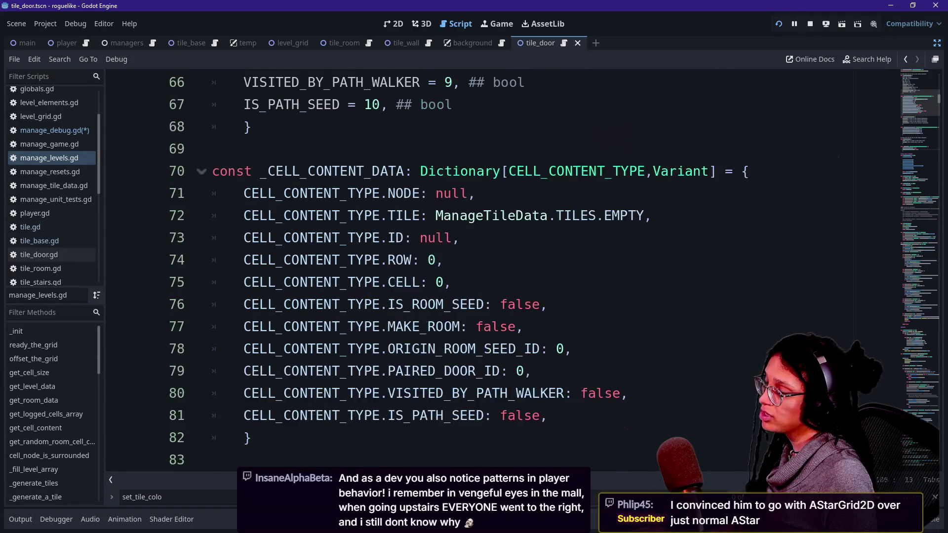
pyautogui.scroll(-3, 494, 271)
pyautogui.scroll(2, 445, 272)
pyautogui.moveTo(307, 304); pyautogui.dragTo(252, 370)
pyautogui.click(308, 282)
pyautogui.click(308, 260)
pyautogui.press('Up')
pyautogui.press('Up')
pyautogui.press('Up')
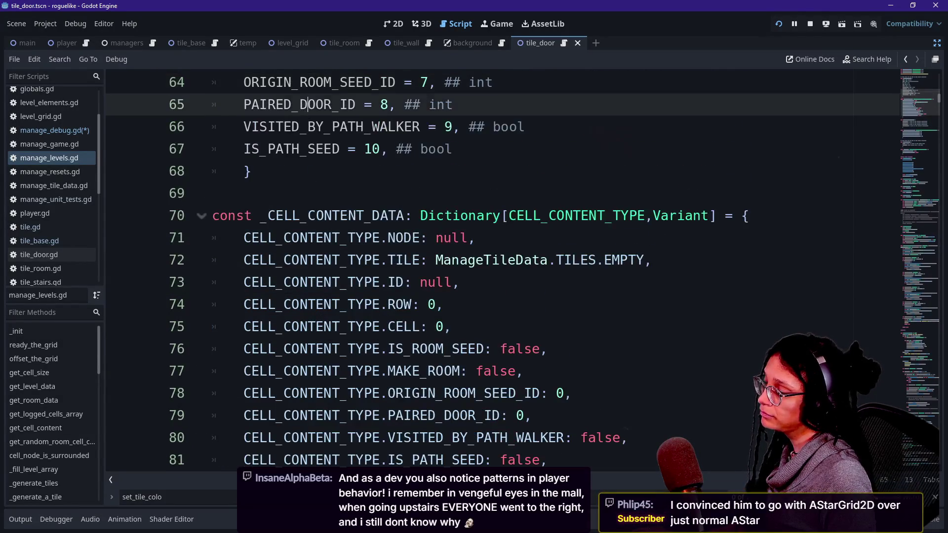
pyautogui.press('Down')
pyautogui.press('Down')
pyautogui.press('Down')
pyautogui.press('Up')
pyautogui.press('Up')
pyautogui.press('Up')
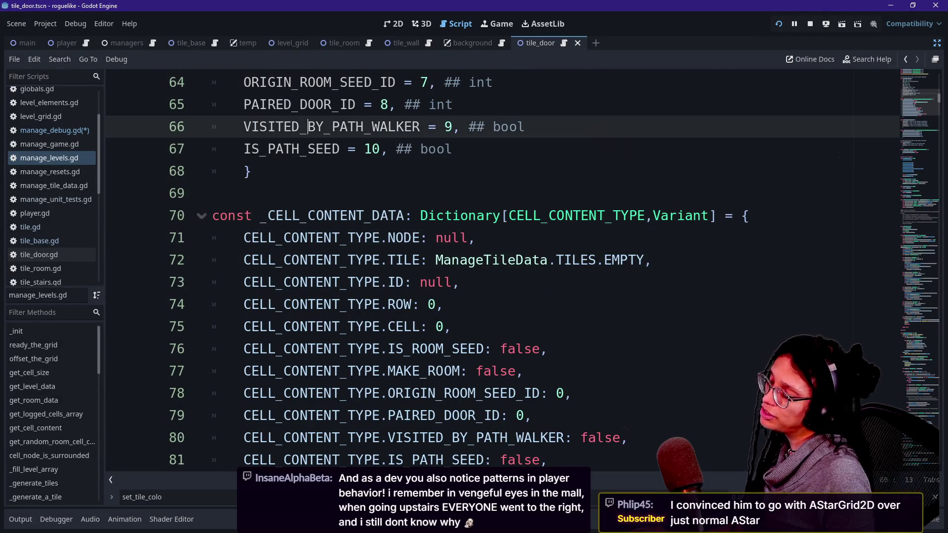
pyautogui.press('Up')
pyautogui.press('Up')
pyautogui.press('Up')
pyautogui.press('Down')
pyautogui.press('Down')
pyautogui.press('Down')
pyautogui.press('Down')
pyautogui.press('Down')
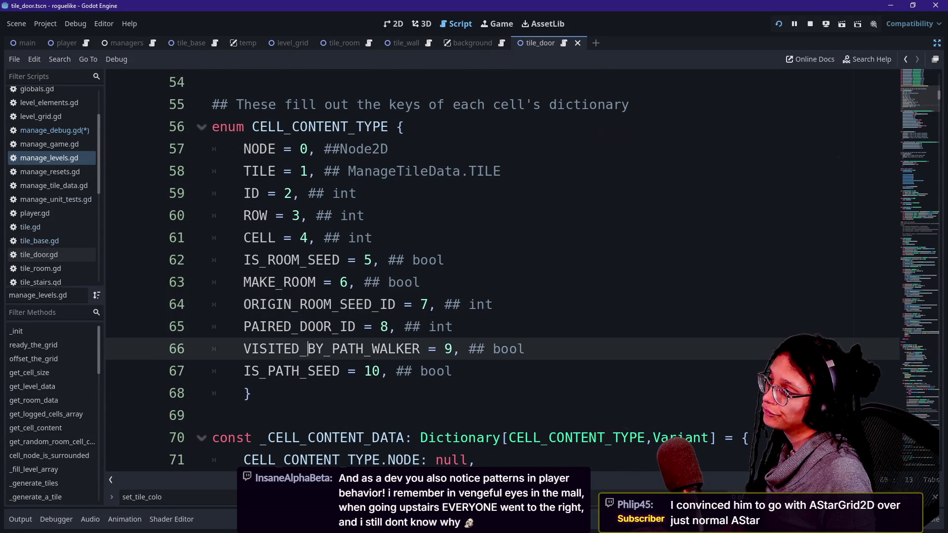
pyautogui.press('Down')
pyautogui.press('Down')
pyautogui.press('Down')
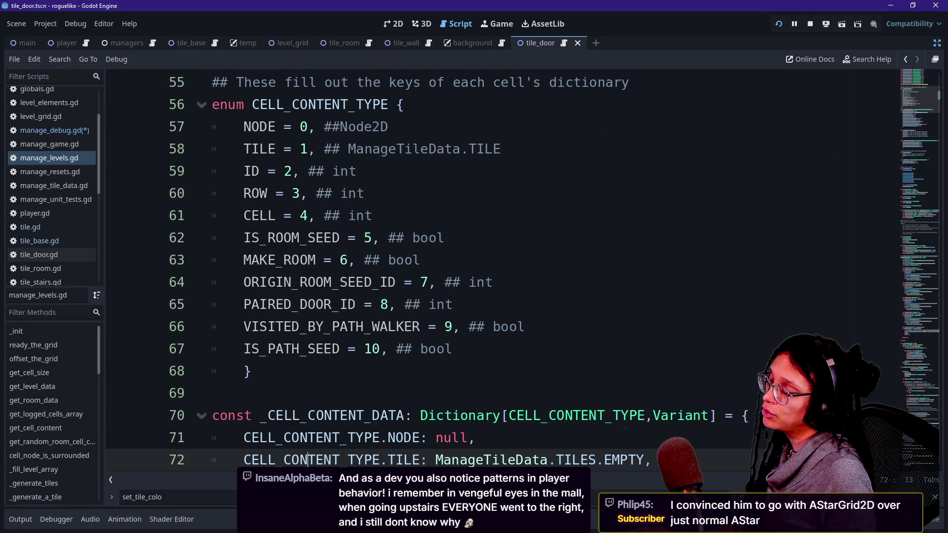
pyautogui.moveTo(212, 104); pyautogui.dragTo(372, 304)
pyautogui.click(372, 304)
pyautogui.moveTo(444, 472)
pyautogui.mouseDown()
pyautogui.moveTo(435, 438)
pyautogui.moveTo(212, 149)
pyautogui.moveTo(212, 104)
pyautogui.moveTo(252, 104)
pyautogui.moveTo(341, 216)
pyautogui.mouseUp()
pyautogui.click(348, 216)
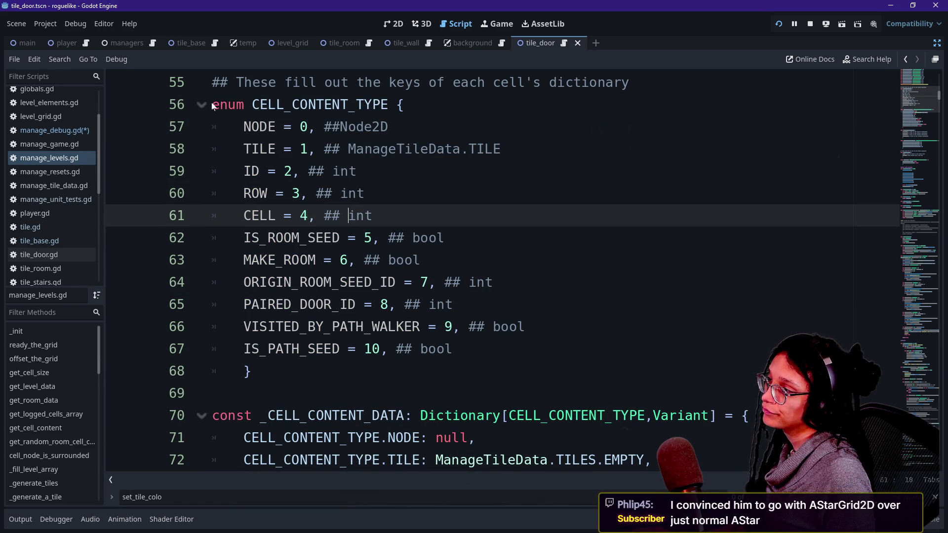
pyautogui.press('Down')
pyautogui.press('Down')
pyautogui.press('Down')
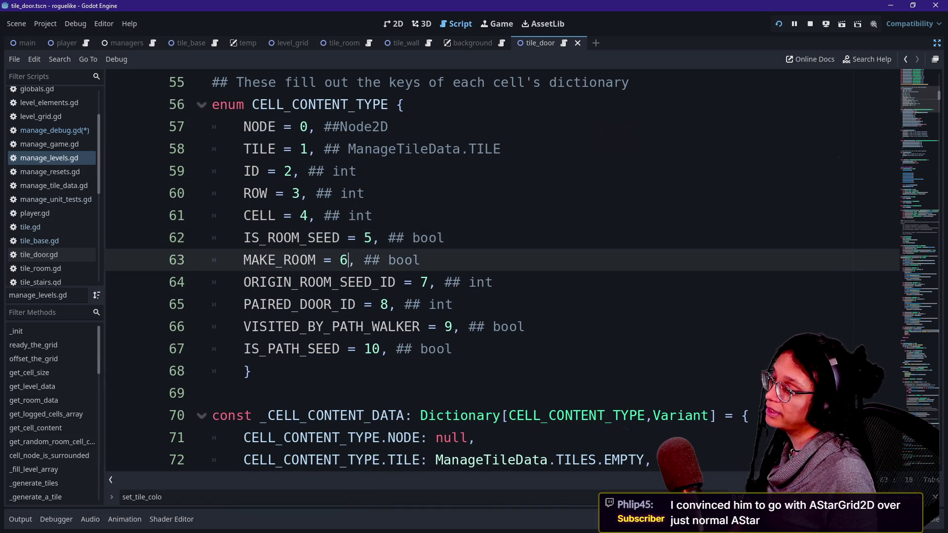
pyautogui.press('Down')
pyautogui.press('Down')
pyautogui.press('Down')
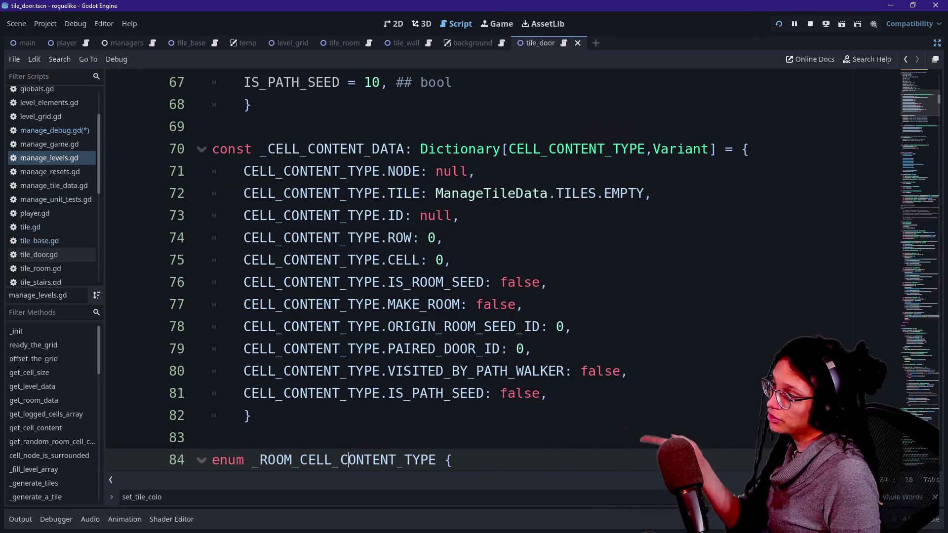
pyautogui.moveTo(341, 148); pyautogui.dragTo(453, 304)
pyautogui.click(650, 109)
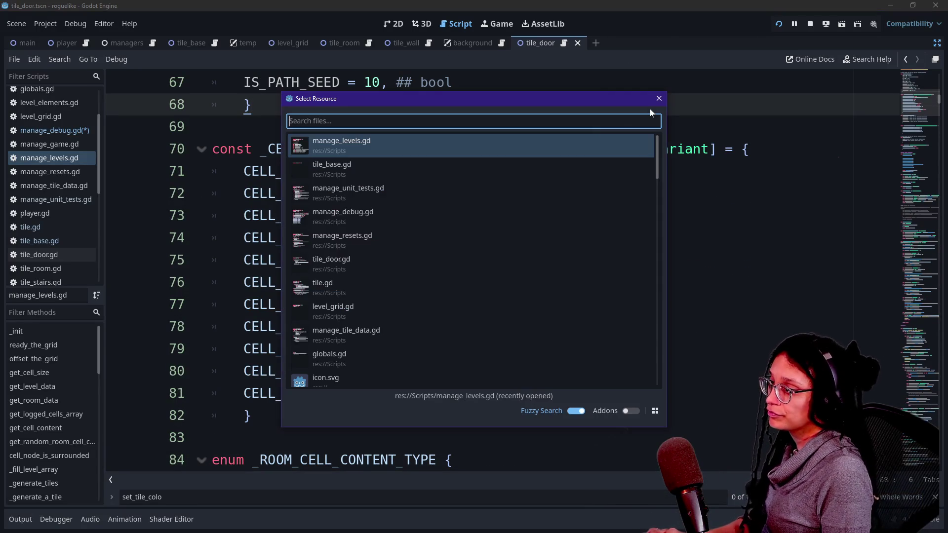
# Browse the recent files in the quick file picker and close it without opening anything
pyautogui.hotkey('shift', 'alt', 'o')
pyautogui.press('Down')
pyautogui.press('Up')
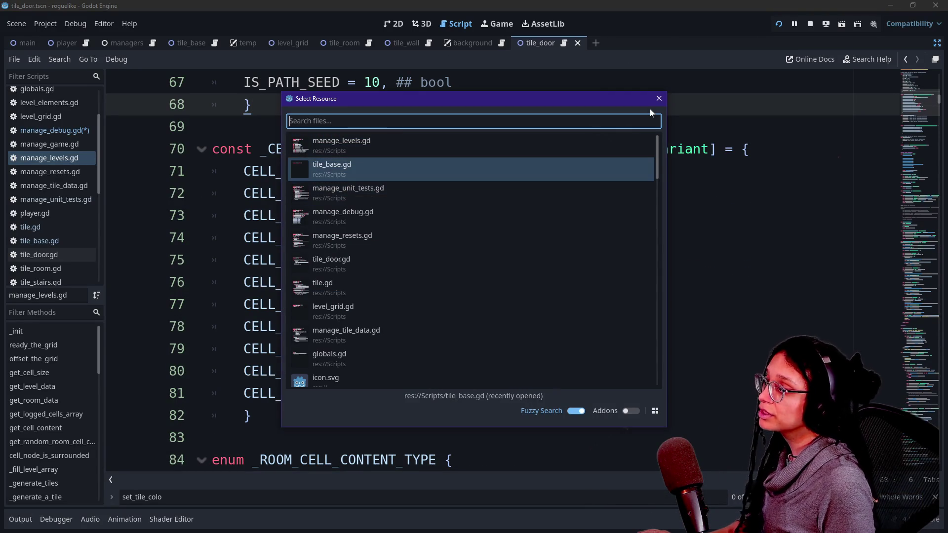
pyautogui.press('Escape')
# Review the content data entries on lines 70–76, then switch to the stream chat
pyautogui.moveTo(260, 148); pyautogui.dragTo(421, 282)
pyautogui.click(420, 282)
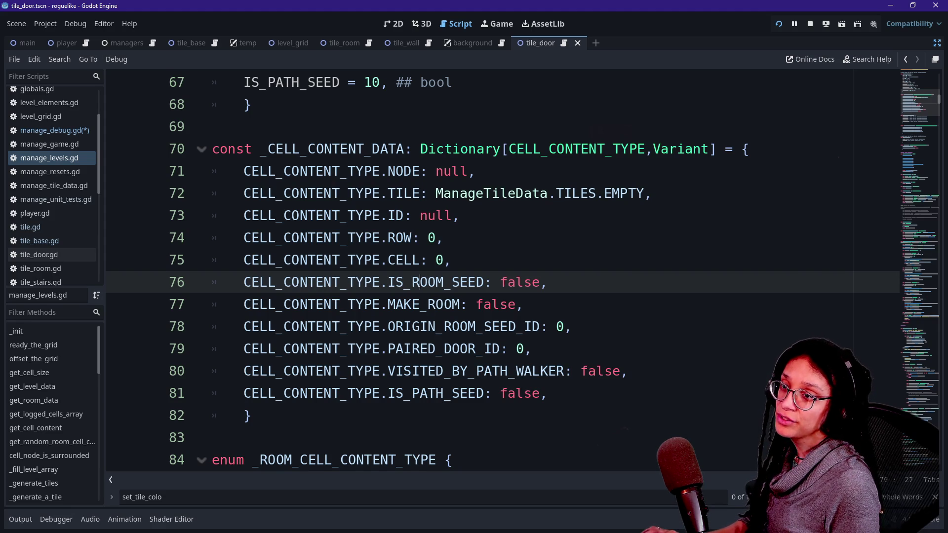
pyautogui.hotkey('alt', 'Tab')
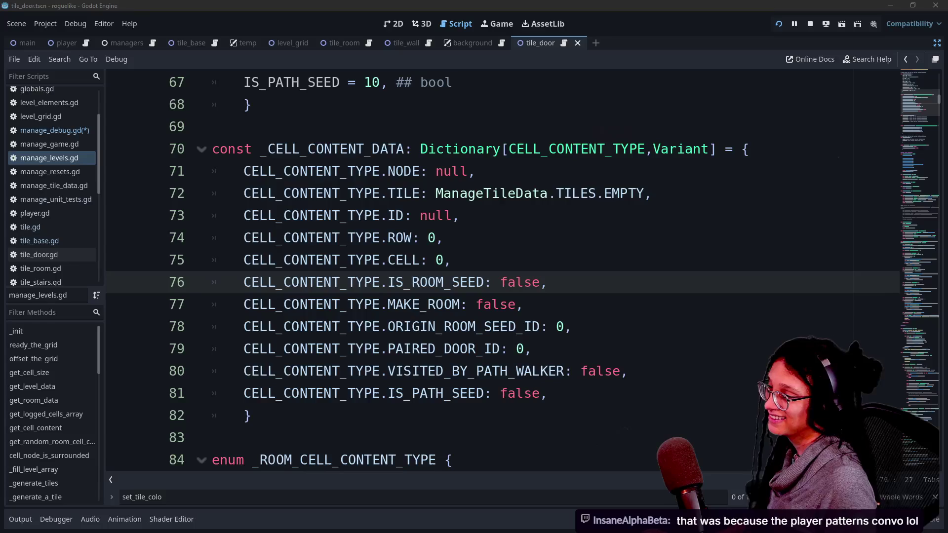
# Back in Godot, look over lines 71–72 of _CELL_CONTENT_DATA and place the cursor on empty line 69
pyautogui.moveTo(428, 193)
pyautogui.mouseDown()
pyautogui.moveTo(387, 193)
pyautogui.moveTo(434, 171)
pyautogui.mouseUp()
pyautogui.click(427, 193)
pyautogui.click(428, 148)
pyautogui.click(213, 126)
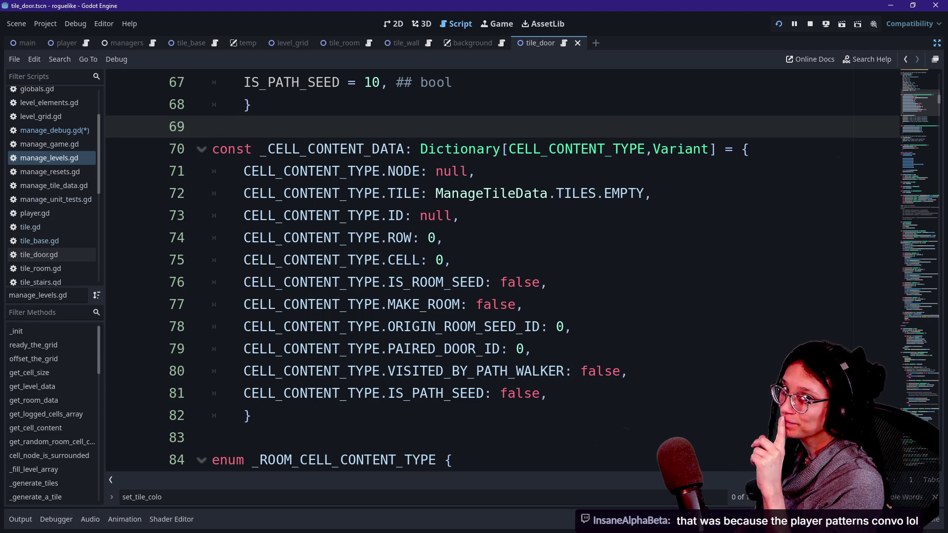
# Open manage_debug.gd from the recent files in Quick Open
pyautogui.click(251, 416)
pyautogui.click(212, 438)
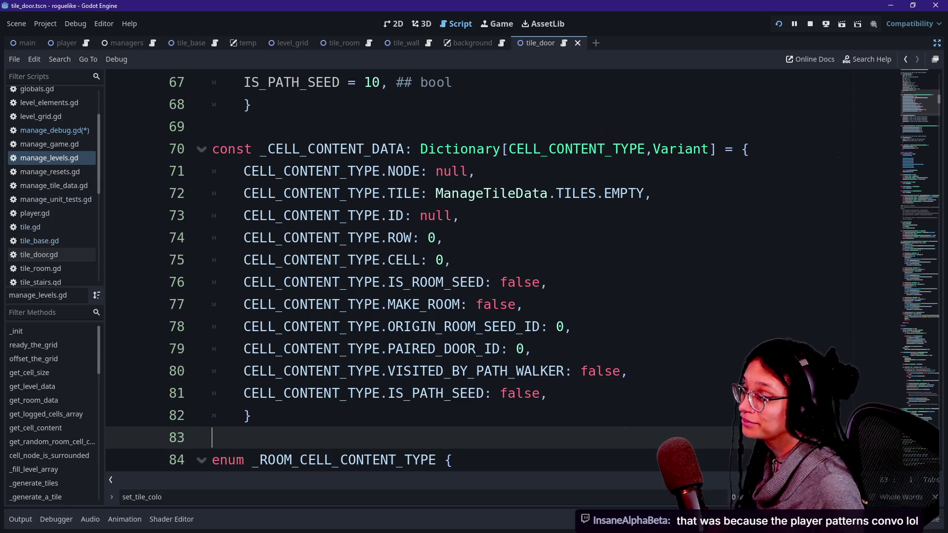
pyautogui.click(250, 415)
pyautogui.hotkey('shift', 'alt', 'o')
pyautogui.press('Down')
pyautogui.press('Up')
pyautogui.press('Down')
pyautogui.press('Up')
pyautogui.press('Down')
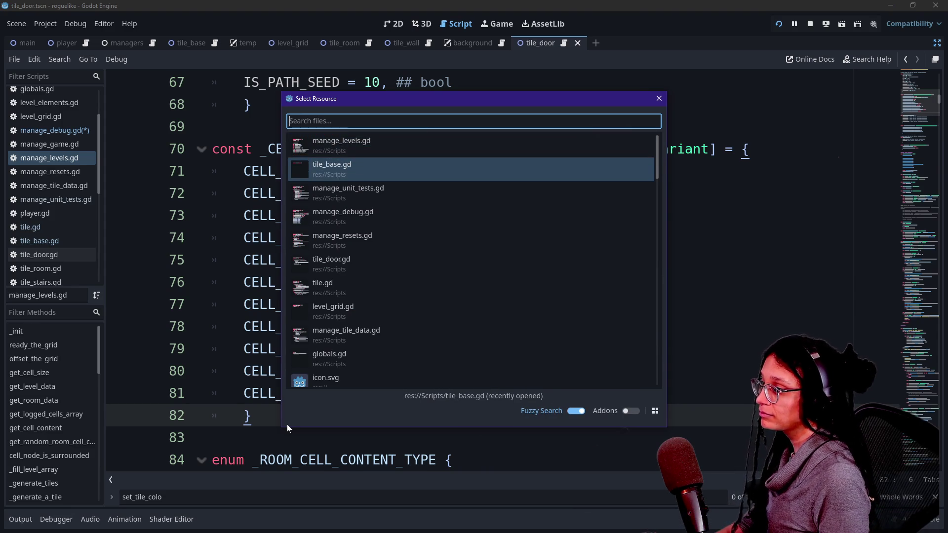
pyautogui.press('Down')
pyautogui.press('Up')
pyautogui.press('Down')
pyautogui.press('Down')
pyautogui.press('Down')
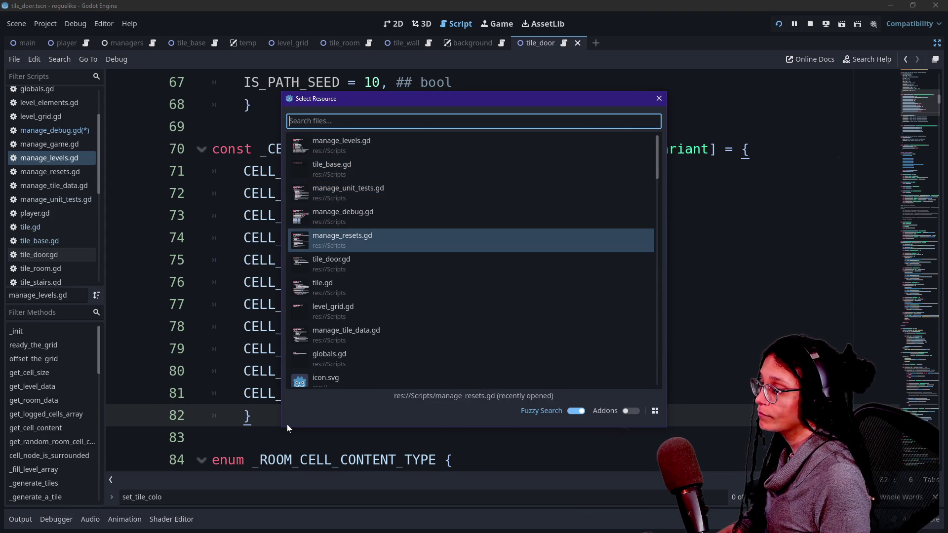
pyautogui.press('Up')
pyautogui.press('Up')
pyautogui.press('Up')
pyautogui.press('Down')
pyautogui.press('Down')
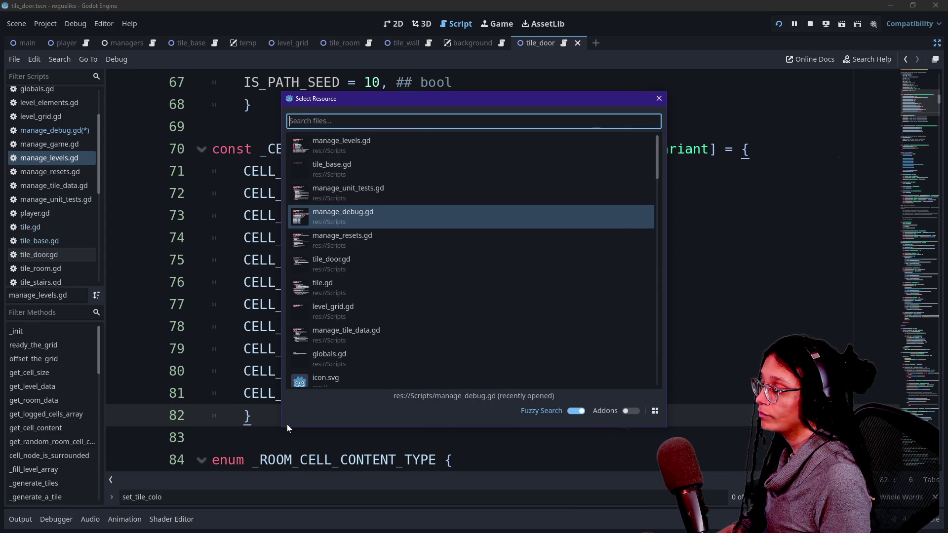
pyautogui.press('Return')
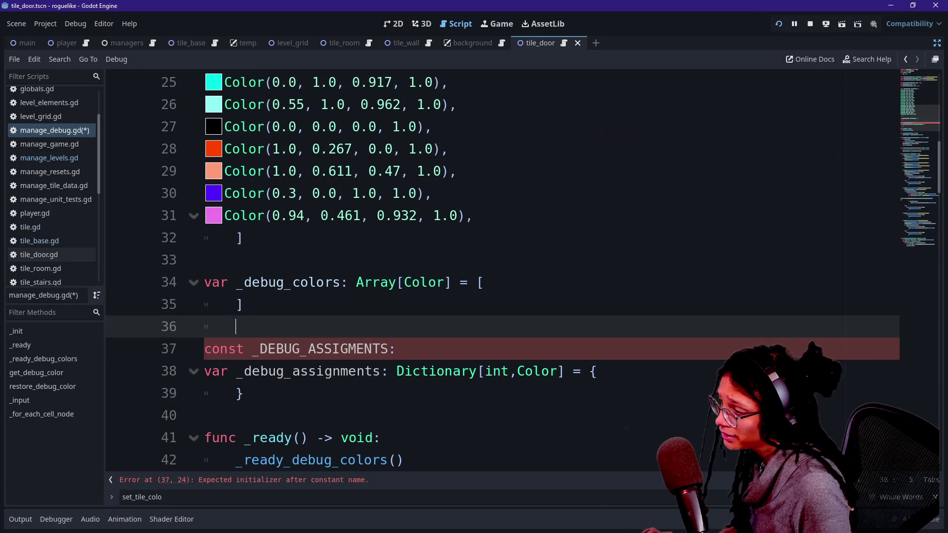
# Insert a new line above the _DEBUG_ASSIGMENTS const declaration
pyautogui.press('Up')
pyautogui.press('Down')
pyautogui.press('Down')
pyautogui.press('End')
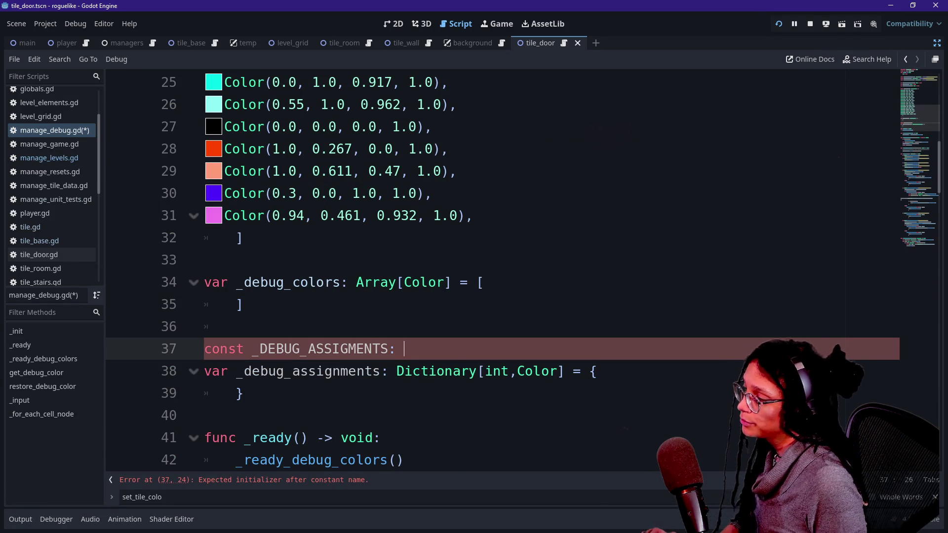
pyautogui.hotkey('ctrl', 'z')
pyautogui.hotkey('ctrl', 'z')
pyautogui.hotkey('ctrl', 'shift', 'z')
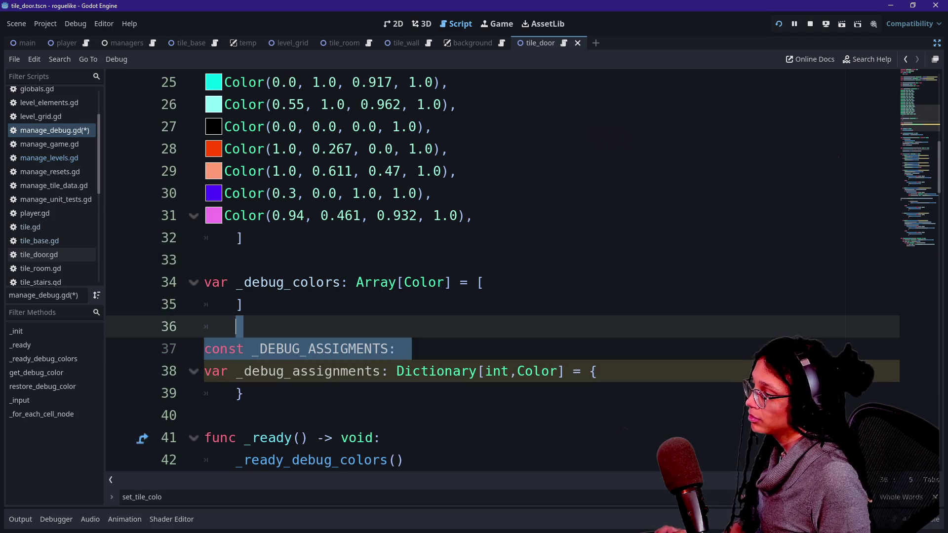
pyautogui.press('Left')
pyautogui.press('Return')
# Declare the DEBUG_COLOR_ASSIGNMENT_DATA enum with opening and closing braces
pyautogui.write('enum ')
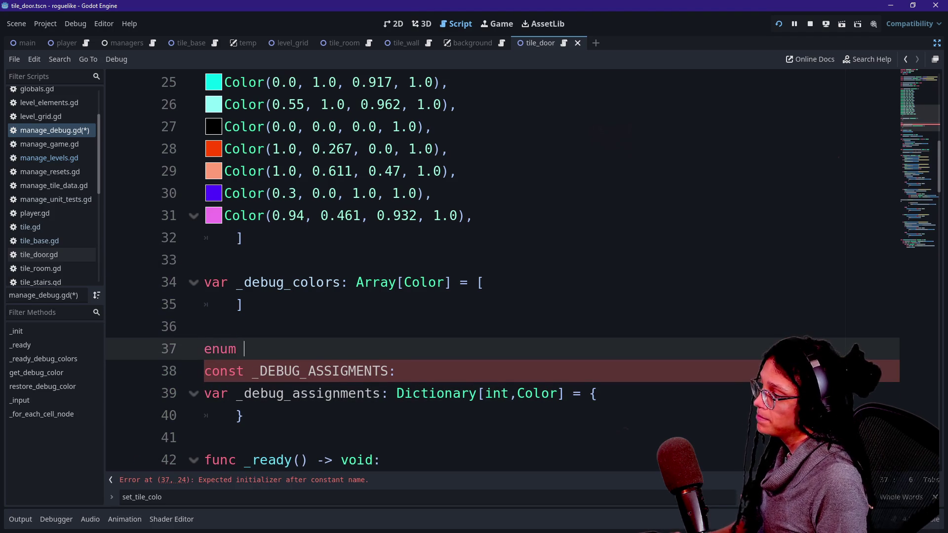
pyautogui.write('_DEBUG_')
pyautogui.press('BackSpace')
pyautogui.press('BackSpace')
pyautogui.press('BackSpace')
pyautogui.press('BackSpace')
pyautogui.write('_DE')
pyautogui.press('BackSpace')
pyautogui.press('BackSpace')
pyautogui.press('BackSpace')
pyautogui.write('DEBUG_ASSIGNMENT')
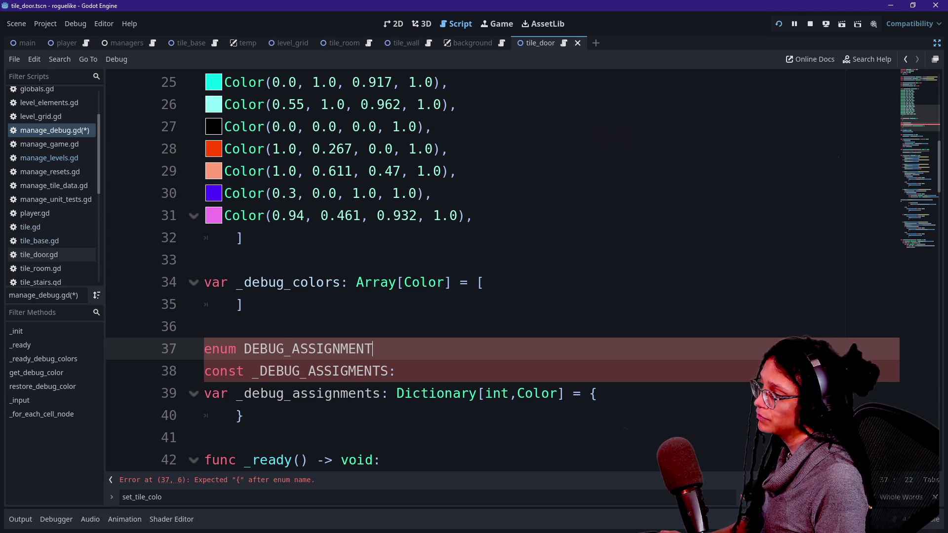
pyautogui.press('BackSpace')
pyautogui.press('BackSpace')
pyautogui.press('BackSpace')
pyautogui.write('CO')
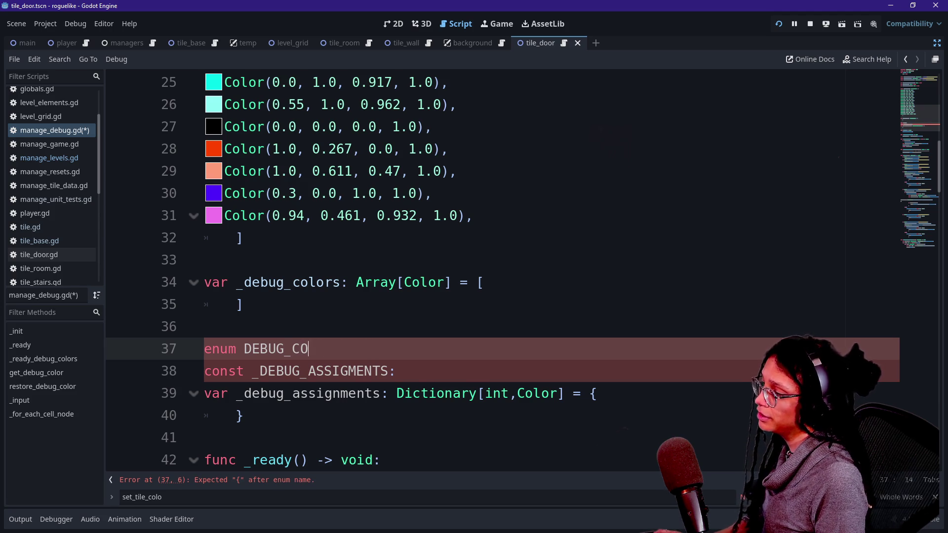
pyautogui.write('LOR_')
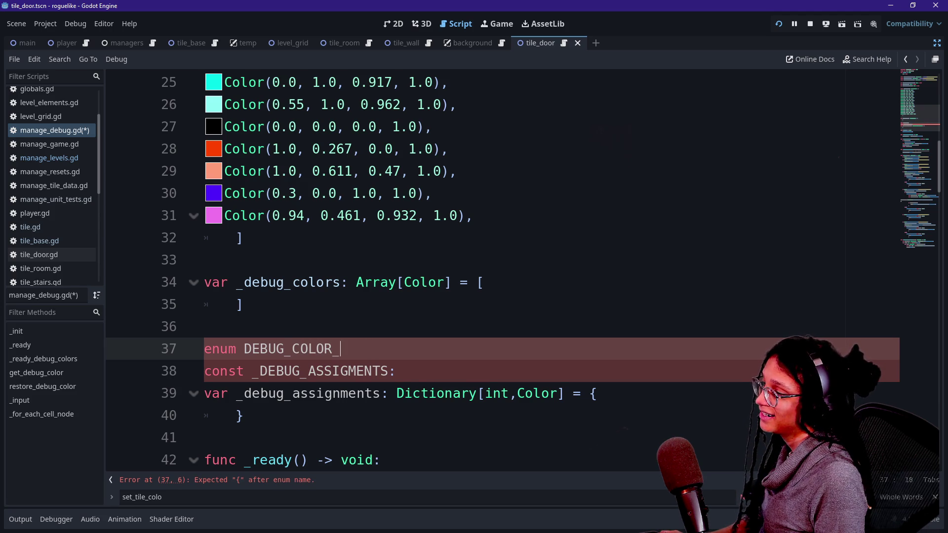
pyautogui.write('ASSIGNMENT_DATA')
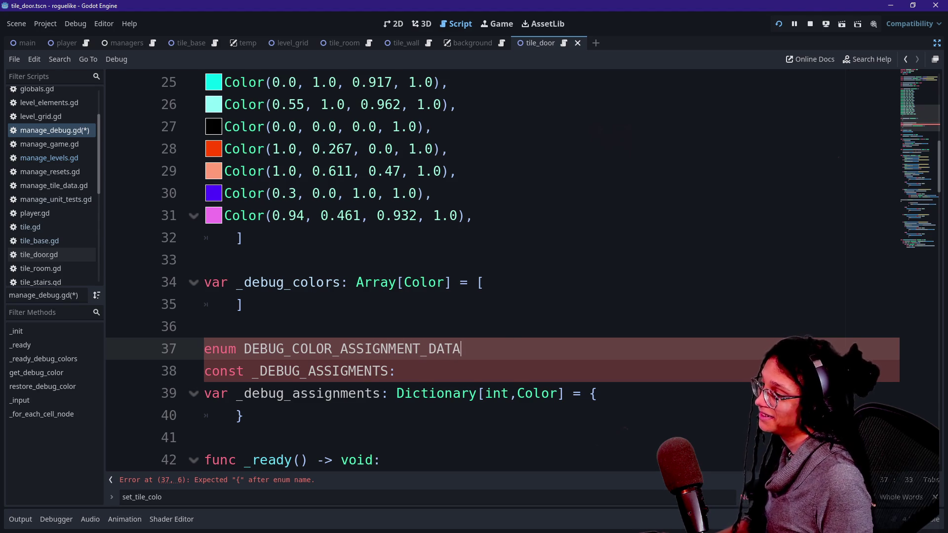
pyautogui.scroll(-1, 503, 269)
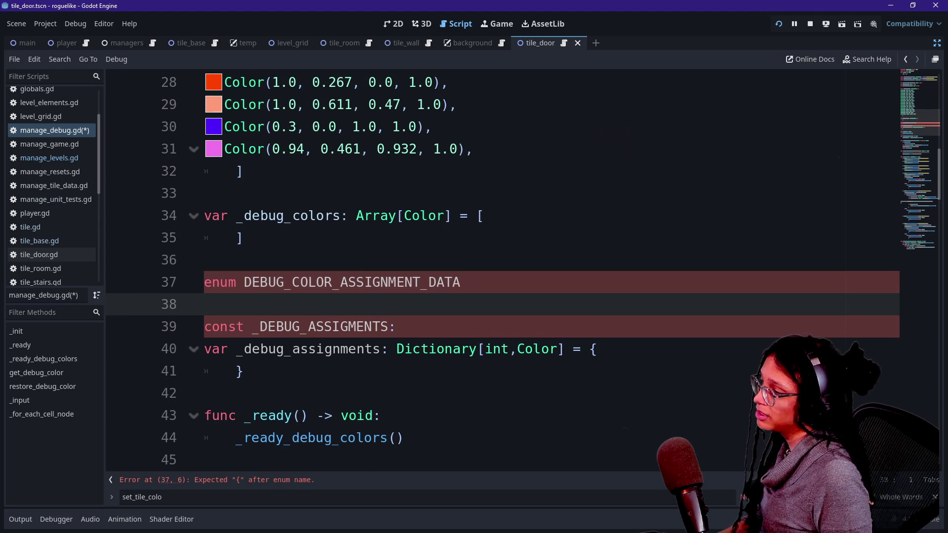
pyautogui.write(' = {')
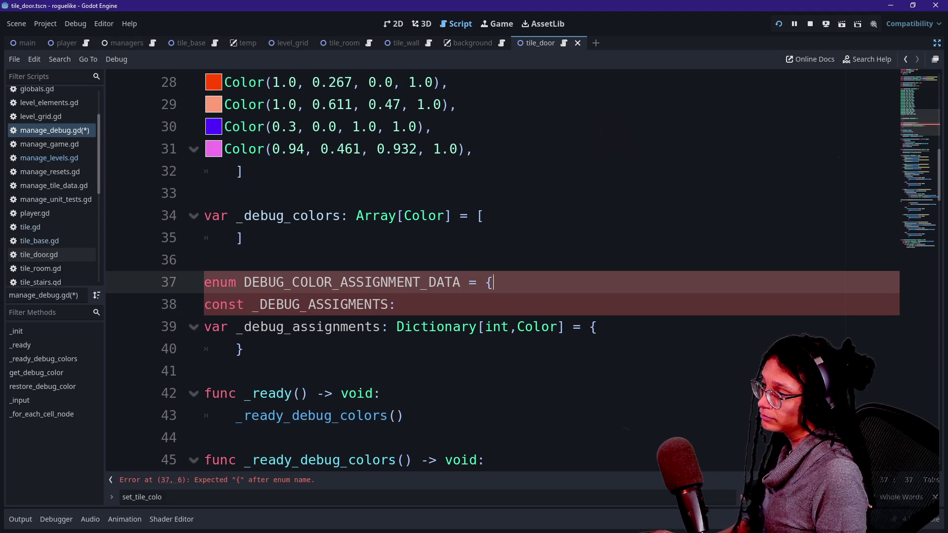
pyautogui.press('Return')
pyautogui.write('}')
# Fill the enum with entries ID = 0 and COLOR = 1
pyautogui.click(493, 283)
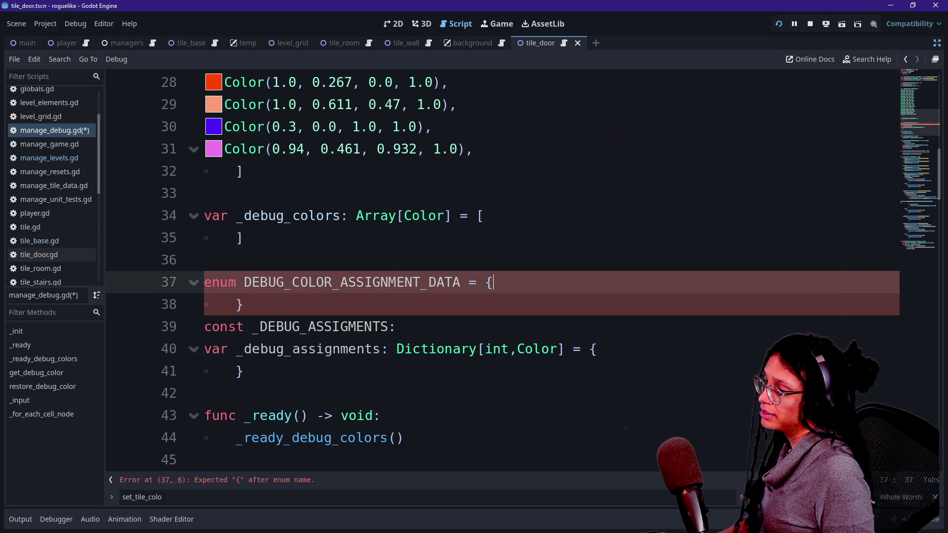
pyautogui.press('Delete')
pyautogui.press('Delete')
pyautogui.press('End')
pyautogui.press('Return')
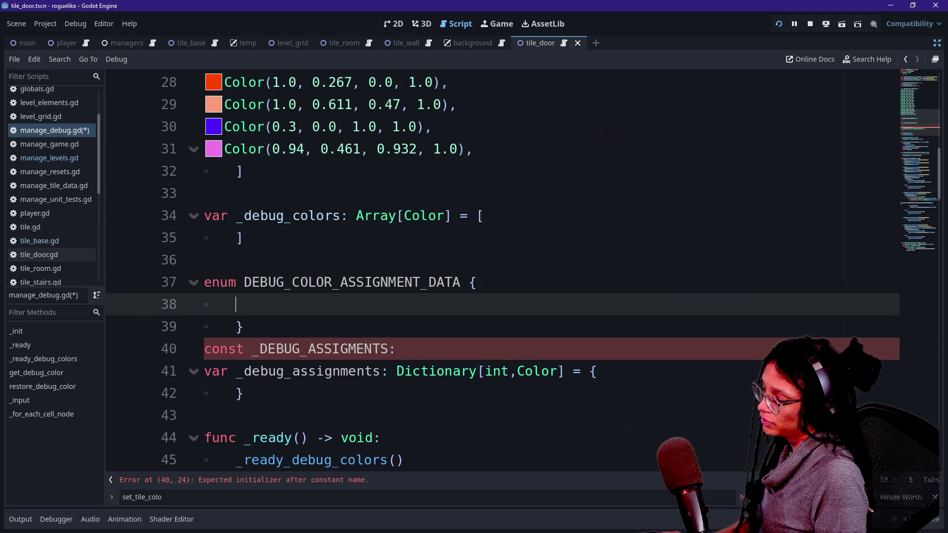
pyautogui.write('PA')
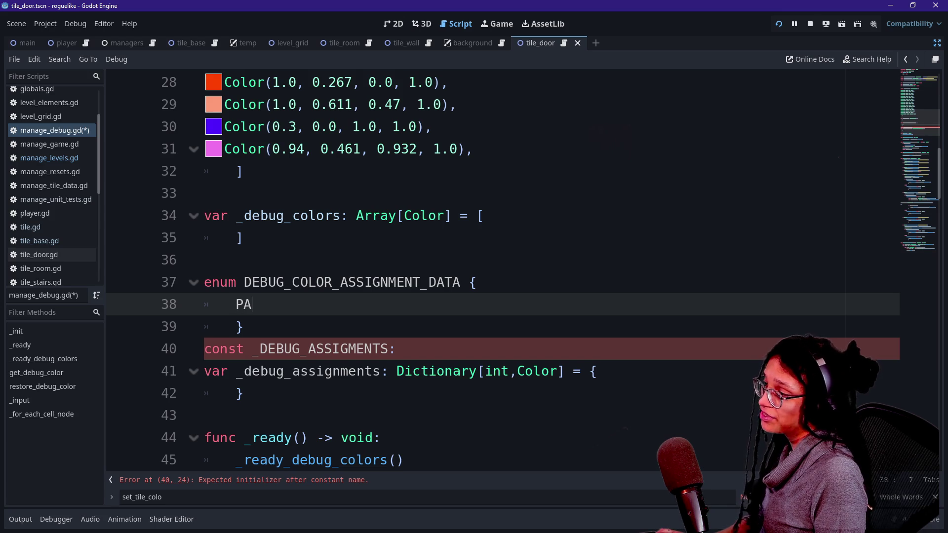
pyautogui.write('TH_ID')
pyautogui.press('BackSpace')
pyautogui.press('BackSpace')
pyautogui.press('BackSpace')
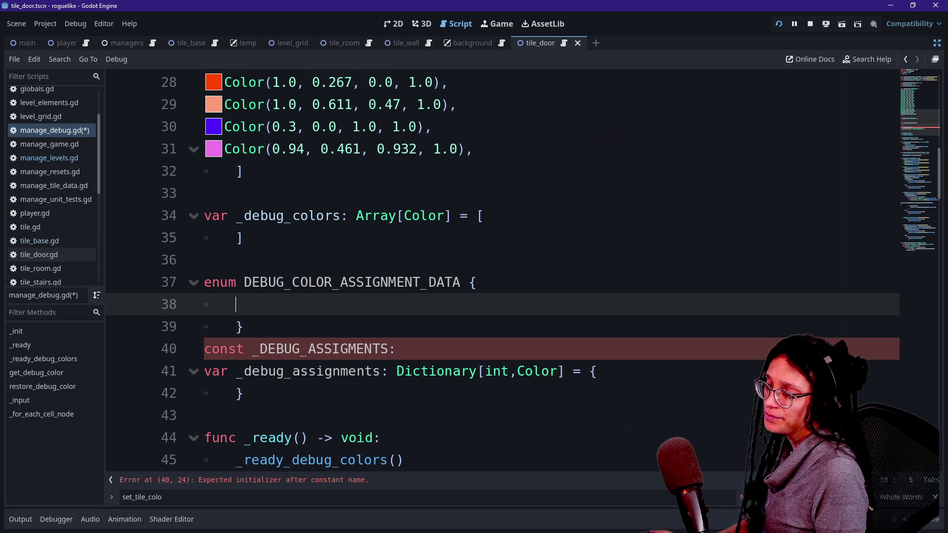
pyautogui.write('ID:')
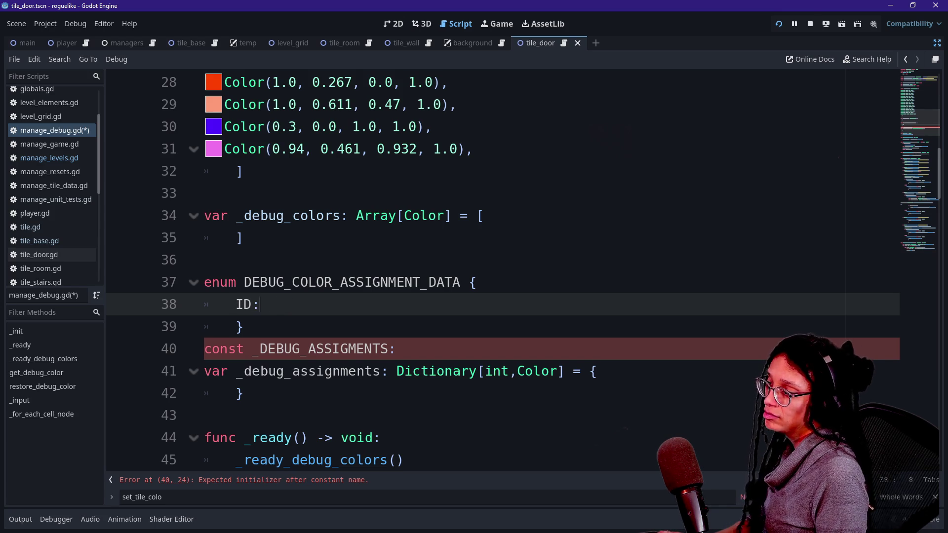
pyautogui.press('BackSpace')
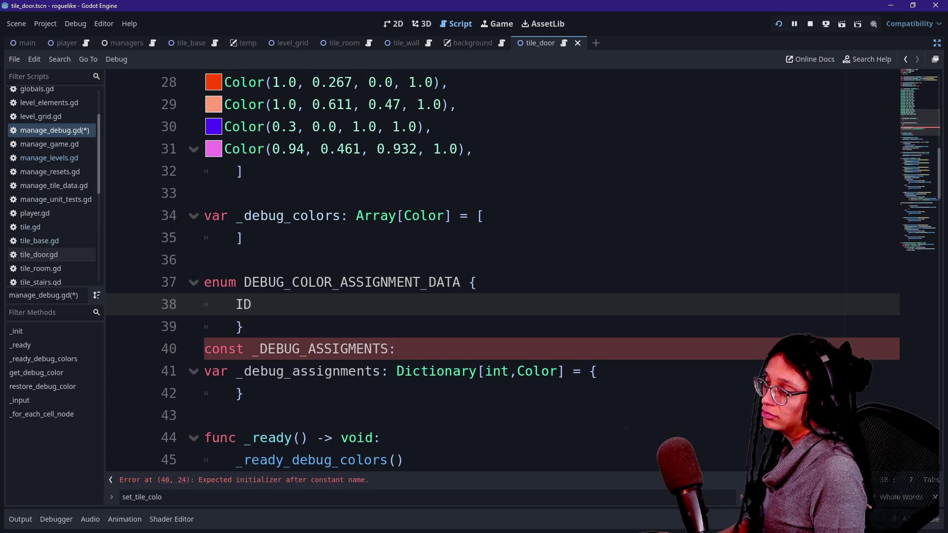
pyautogui.write('= 0')
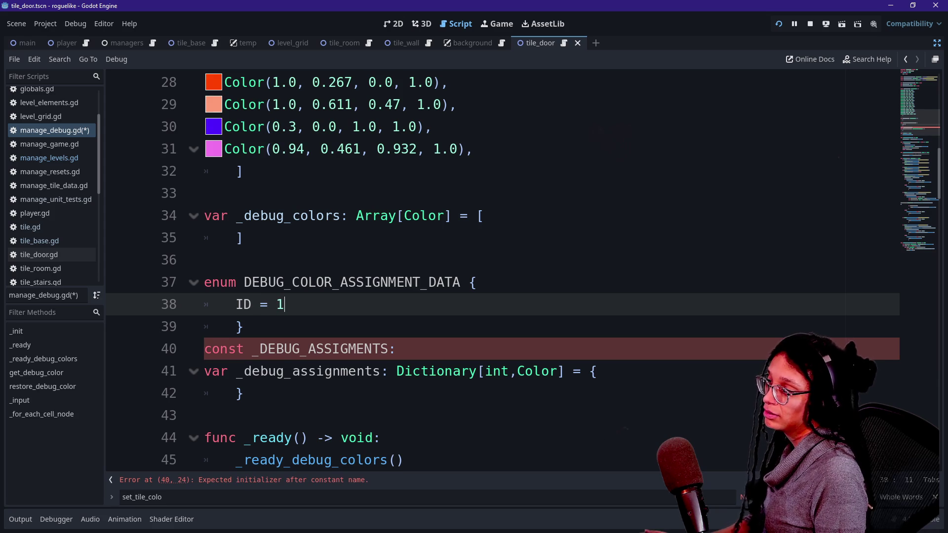
pyautogui.write(',')
pyautogui.press('Return')
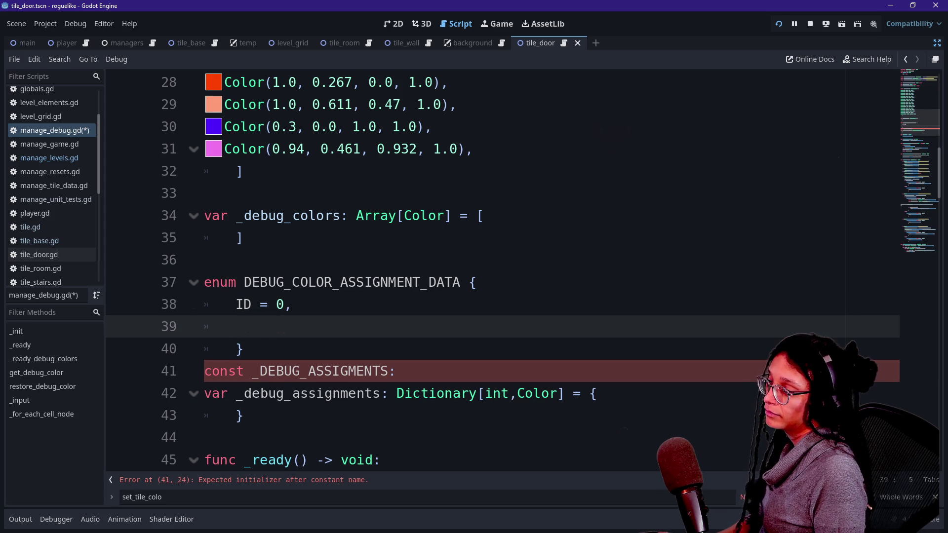
pyautogui.write('COLOR ')
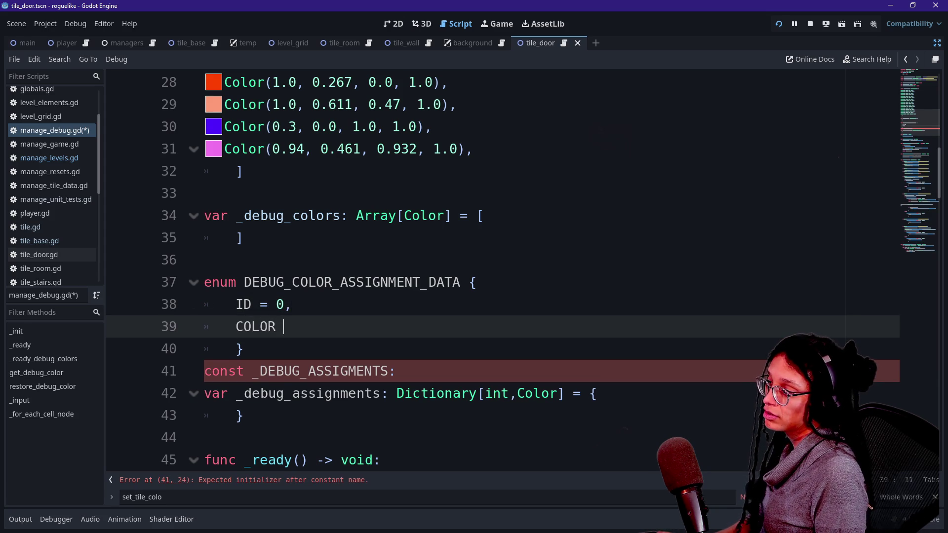
pyautogui.write('= 1,')
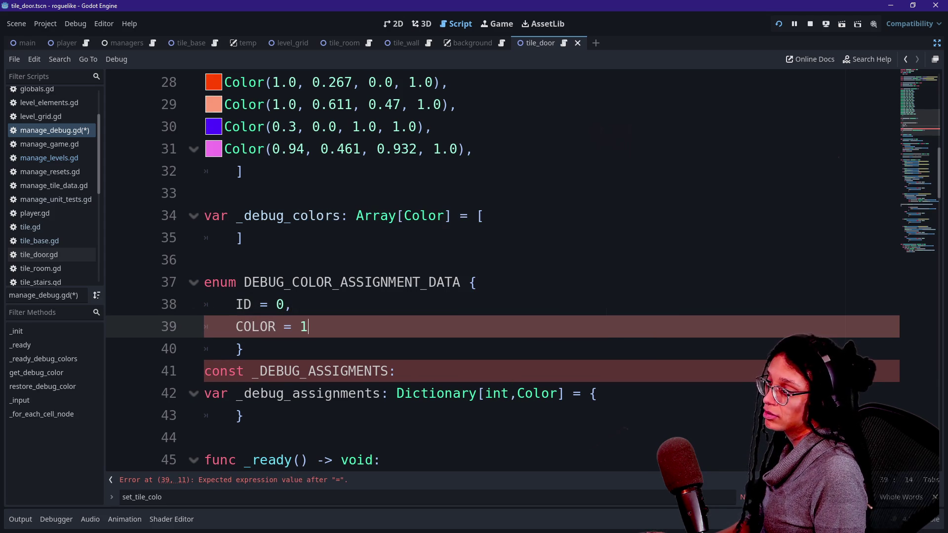
pyautogui.press('BackSpace')
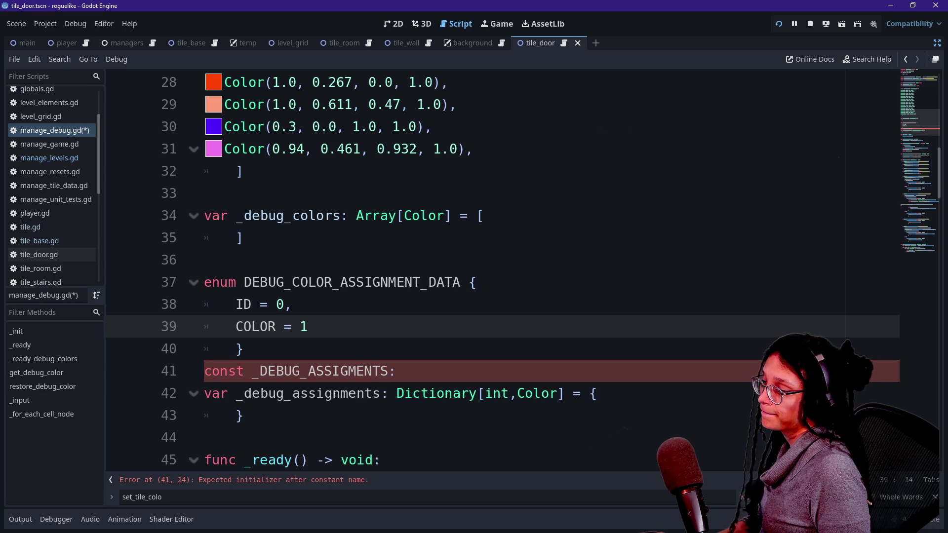
# Start a new line after the _DEBUG_ASSIGMENTS constant on line 41
pyautogui.scroll(-1, 502, 269)
pyautogui.click(397, 304)
pyautogui.press('Return')
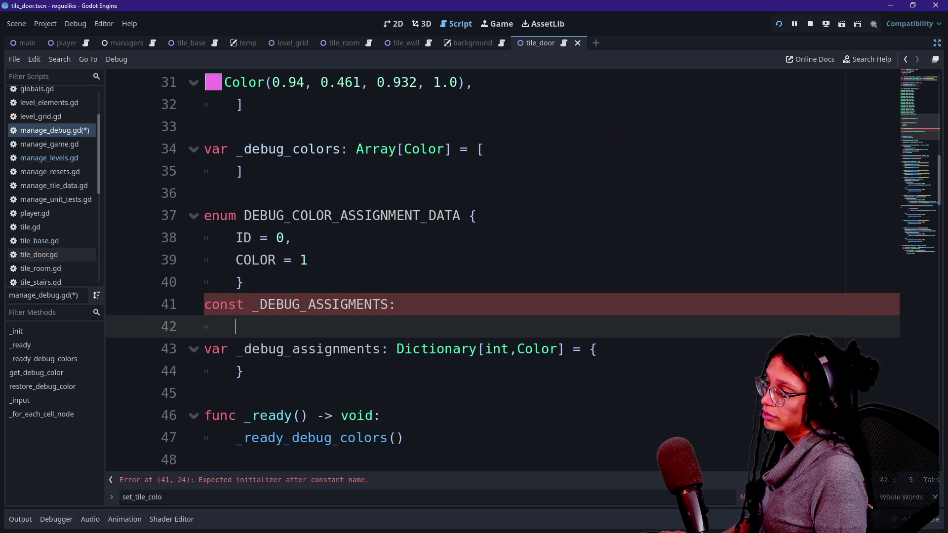
# Type Dictionary[DEBUG_COLOR_ASSIGNMENT_DATA,Variant] = { with a closing brace for the constant
pyautogui.press('BackSpace')
pyautogui.press('BackSpace')
pyautogui.write('Dic')
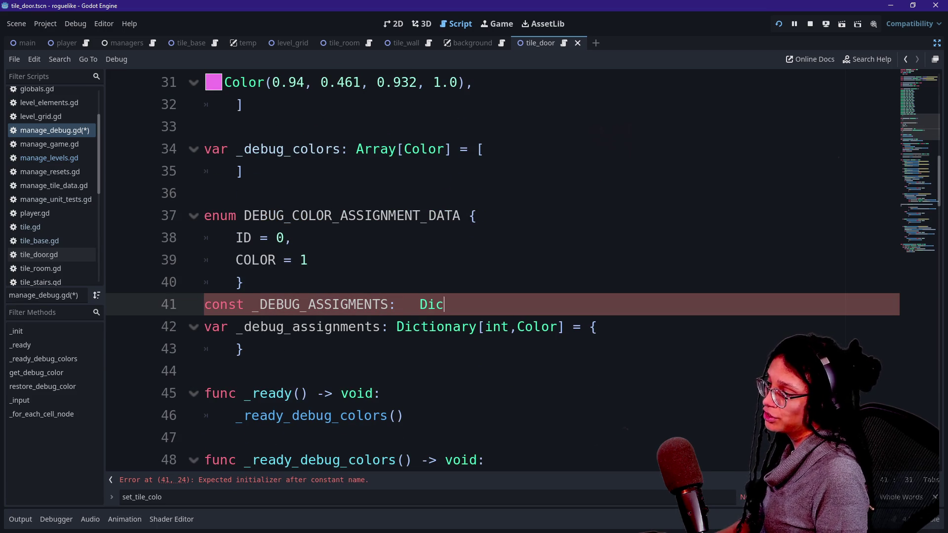
pyautogui.write('tionary[')
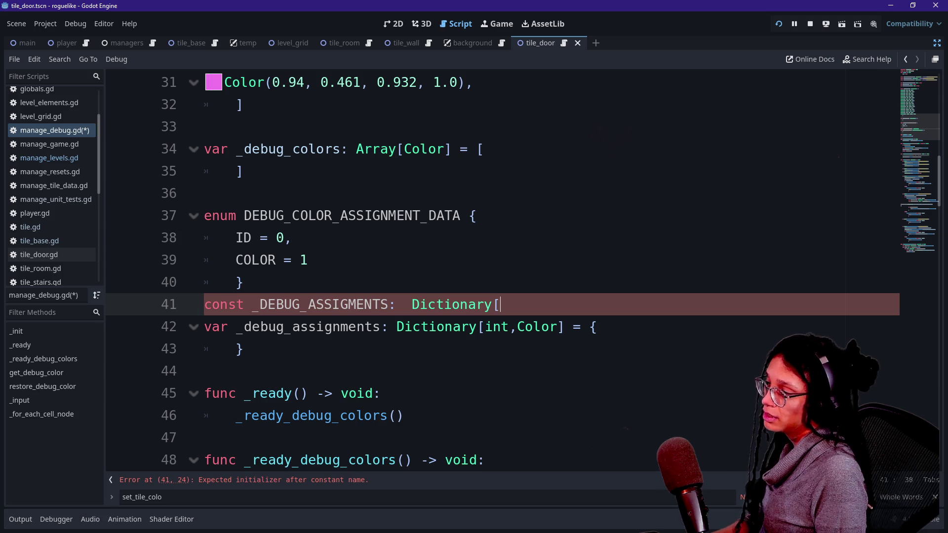
pyautogui.write('DU')
pyautogui.press('BackSpace')
pyautogui.write('EB')
pyautogui.press('Return')
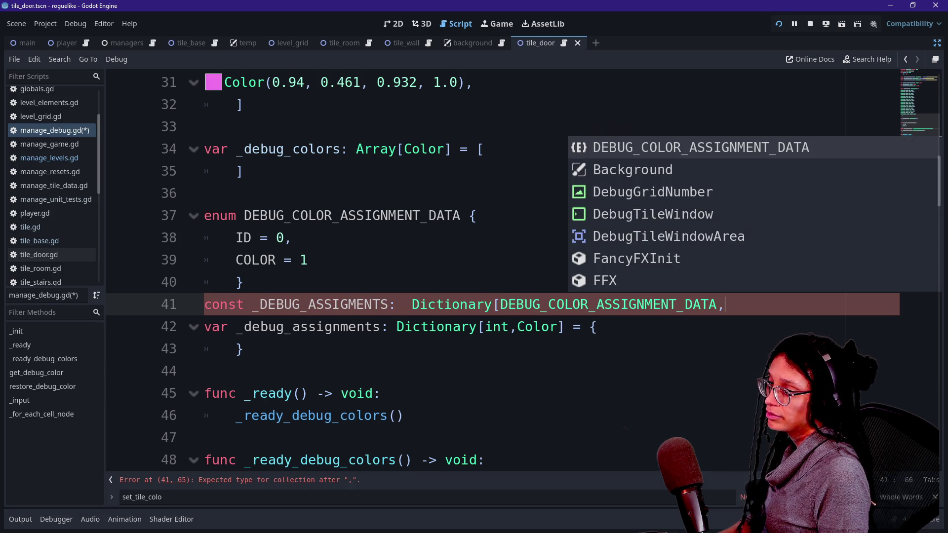
pyautogui.write('Variant]')
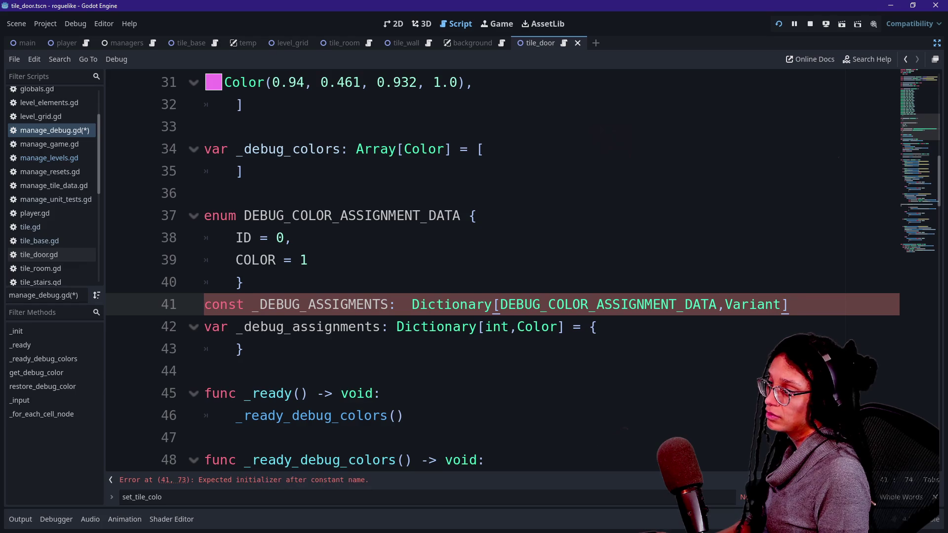
pyautogui.press('BackSpace')
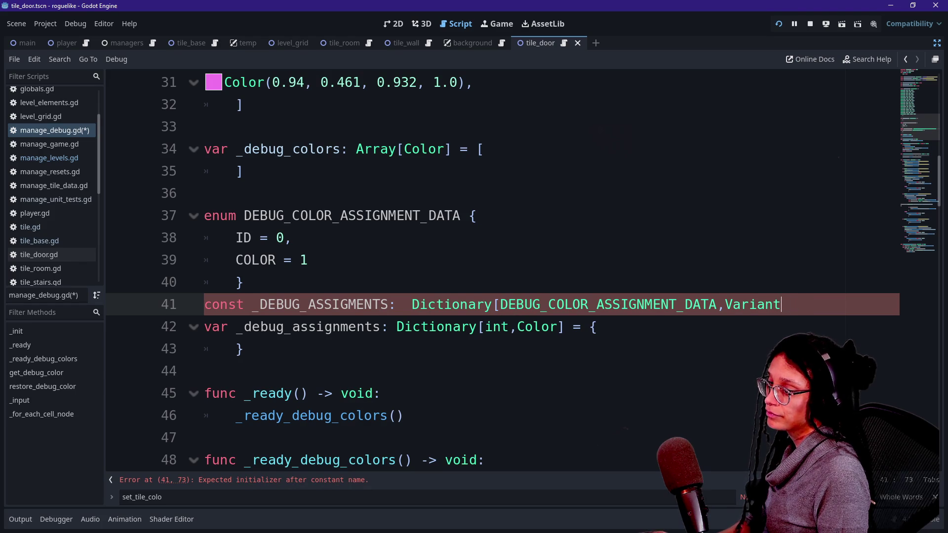
pyautogui.write(' = {')
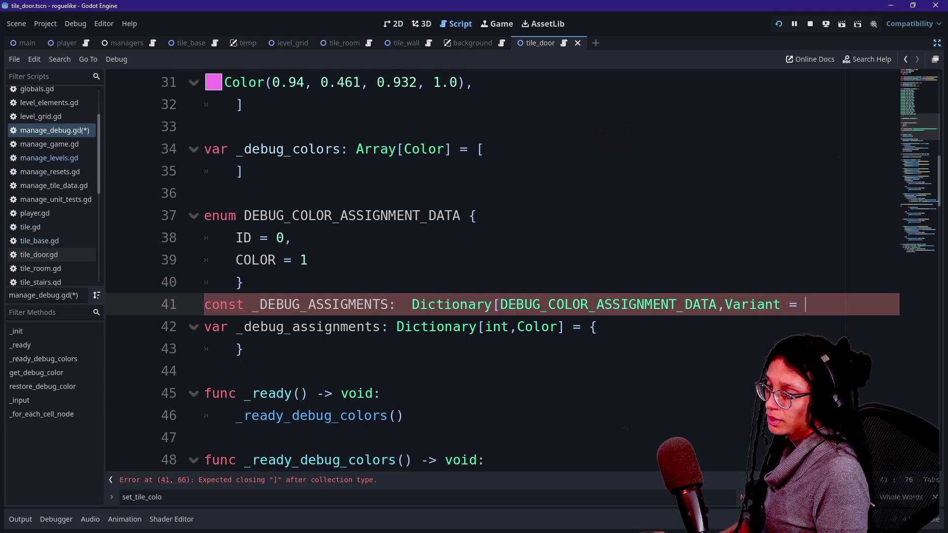
pyautogui.press('Return')
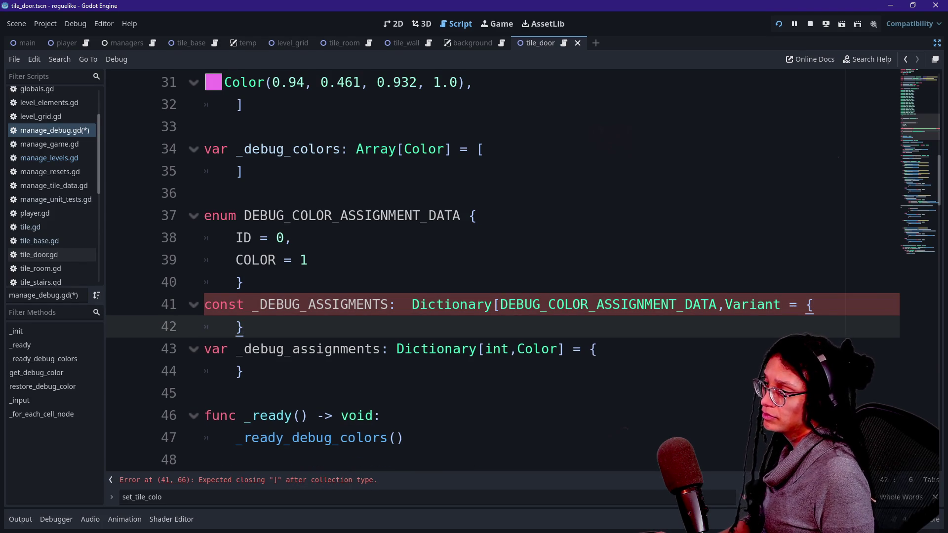
# Fix the missing bracket and extra space on line 41, and add an empty line inside the braces
pyautogui.click(814, 305)
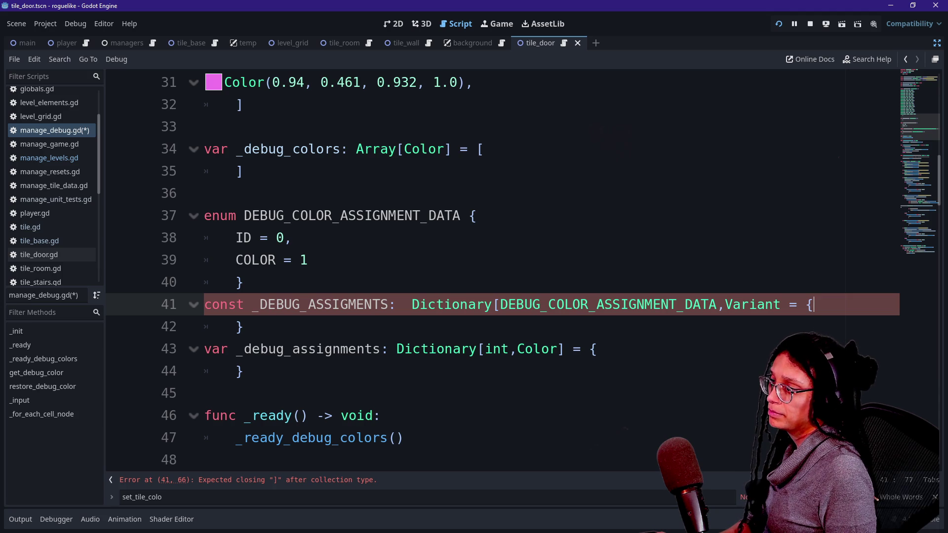
pyautogui.press('BackSpace')
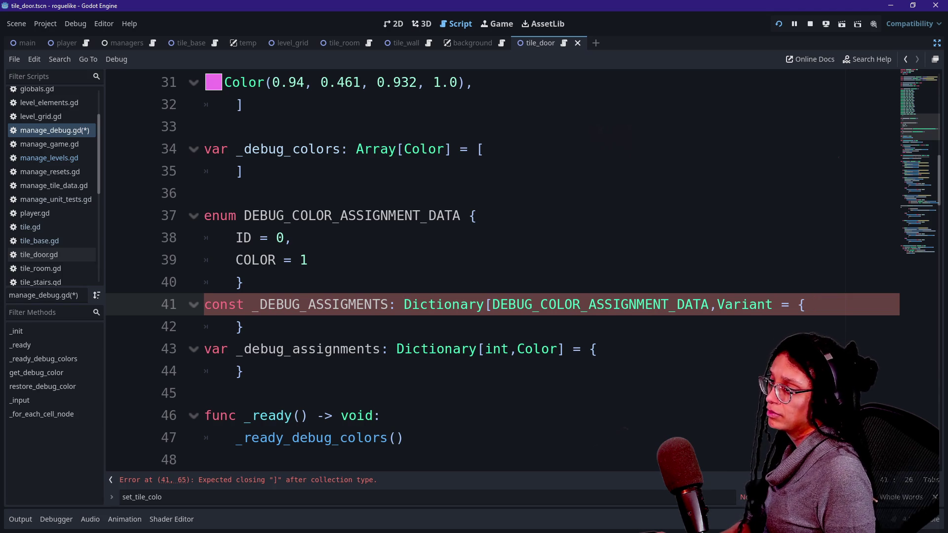
pyautogui.moveTo(435, 304)
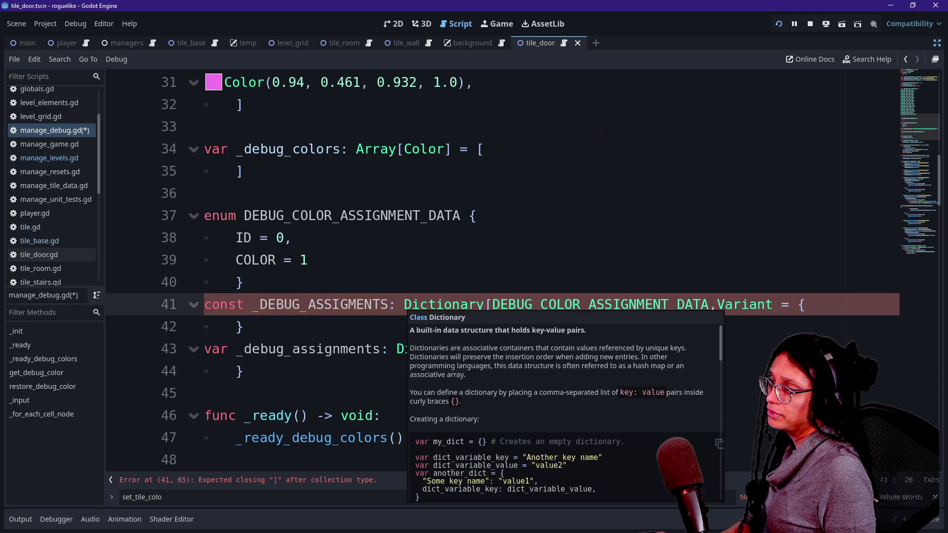
pyautogui.press('Right')
pyautogui.press('Right')
pyautogui.press('Right')
pyautogui.press('Up')
pyautogui.press('Down')
pyautogui.press('End')
pyautogui.press('Left')
pyautogui.press('Left')
pyautogui.press('Left')
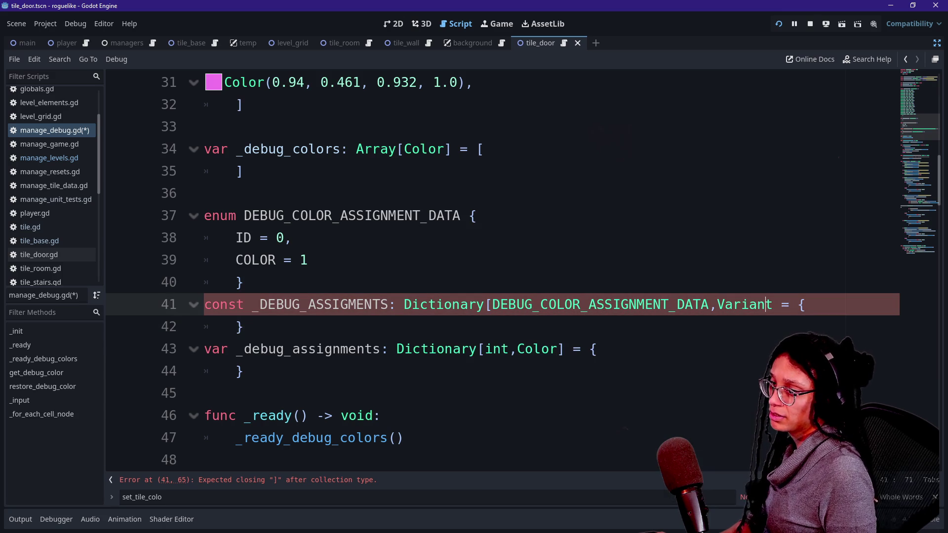
pyautogui.write(']')
pyautogui.click(326, 305)
pyautogui.press('Down')
pyautogui.press('Up')
pyautogui.press('End')
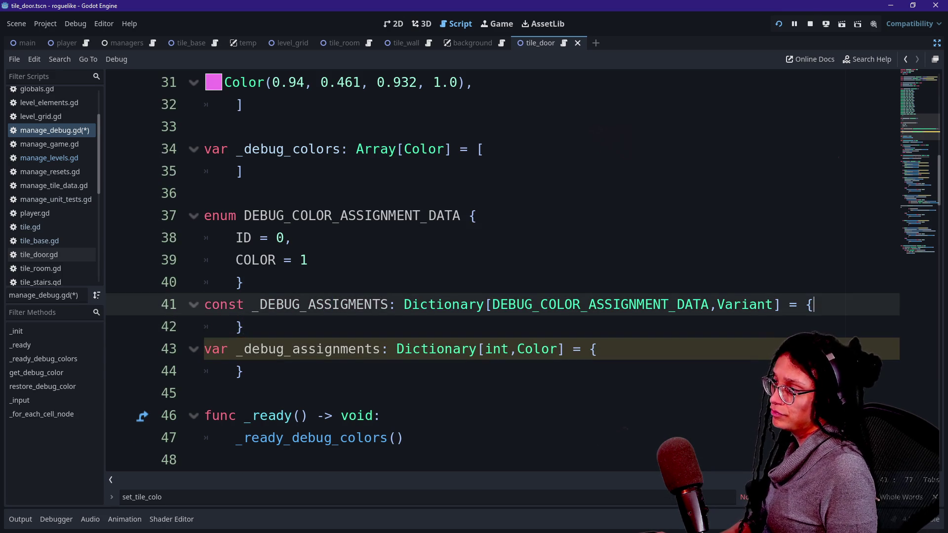
pyautogui.press('Return')
pyautogui.scroll(-1, 494, 271)
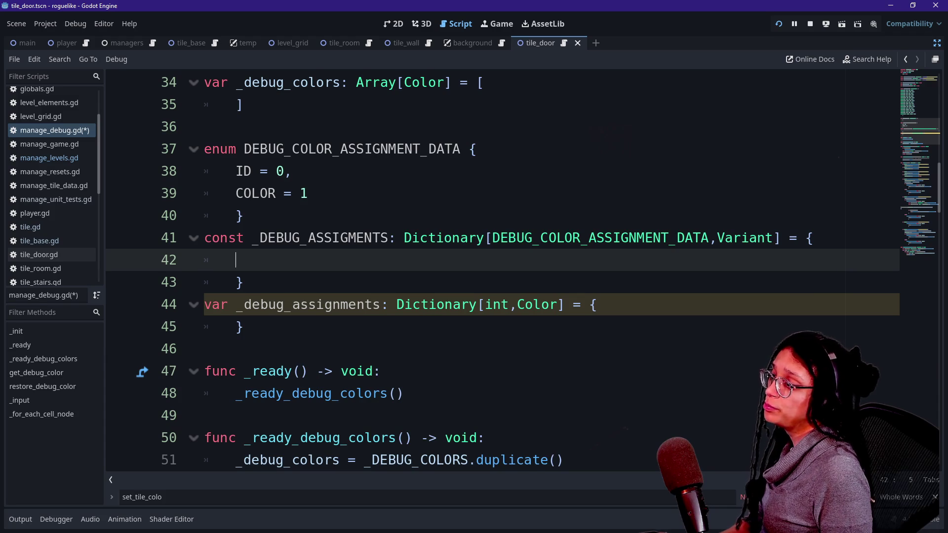
# Begin the first dictionary entry with key DEBUG_COLOR_ASSIGNMENT_DATA.ID
pyautogui.press('Down')
pyautogui.press('Down')
pyautogui.press('Down')
pyautogui.press('Up')
pyautogui.press('Up')
pyautogui.press('Up')
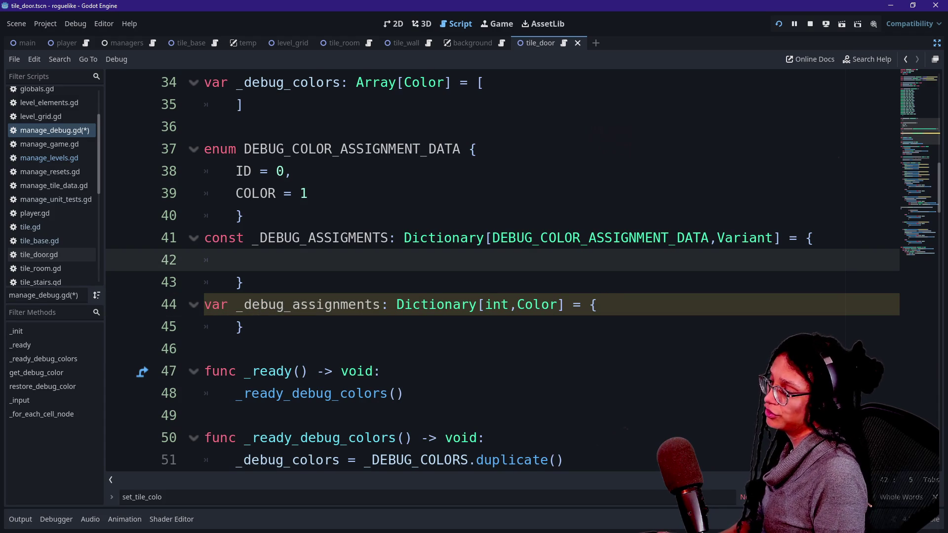
pyautogui.write('DEBU')
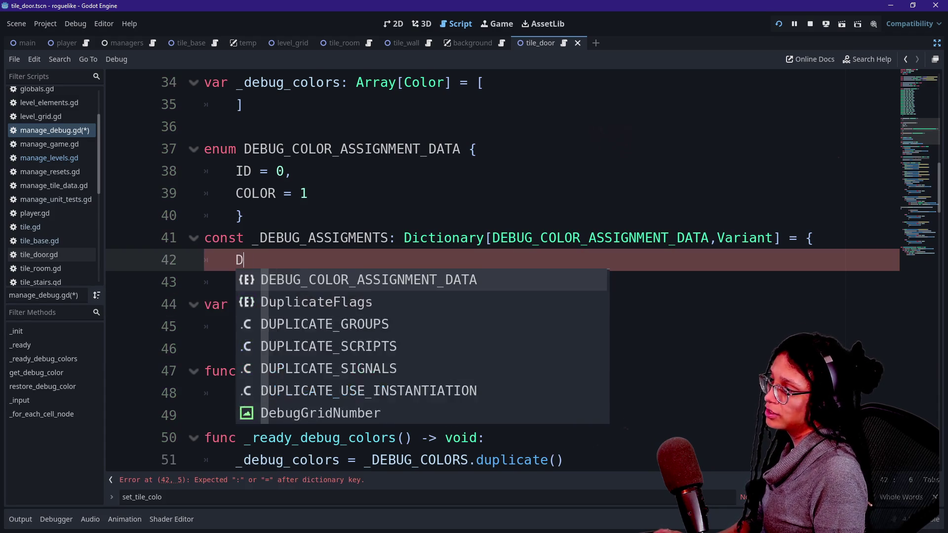
pyautogui.press('Return')
pyautogui.write('.ID')
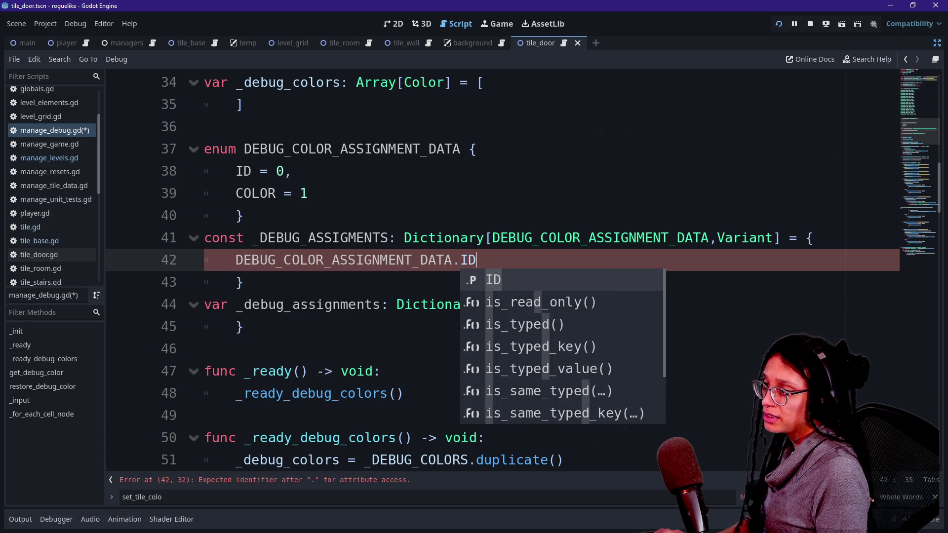
pyautogui.write(':')
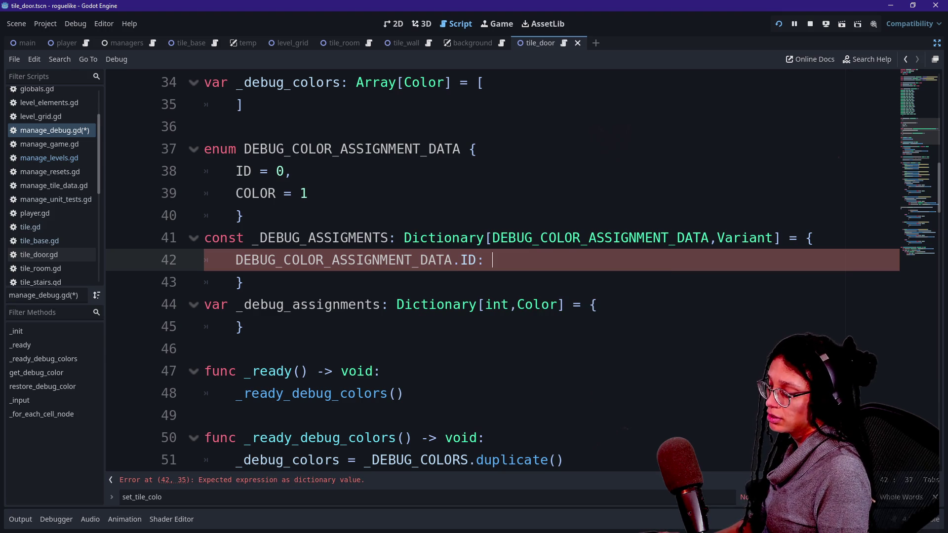
# Annotate the enum entries with '## Int' on ID and '## Color' on COLOR
pyautogui.click(292, 171)
pyautogui.write('## Int')
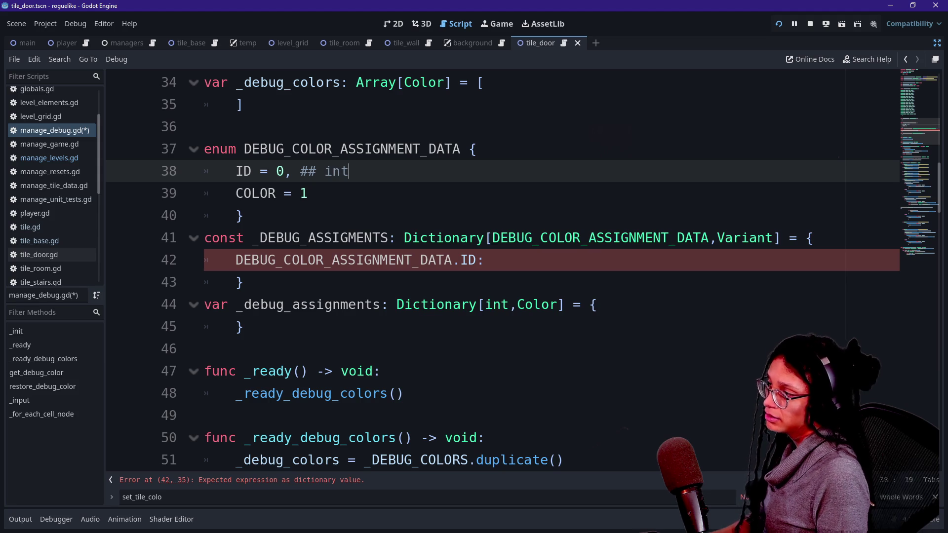
pyautogui.press('Down')
pyautogui.press('Down')
pyautogui.press('Up')
pyautogui.write('## Color')
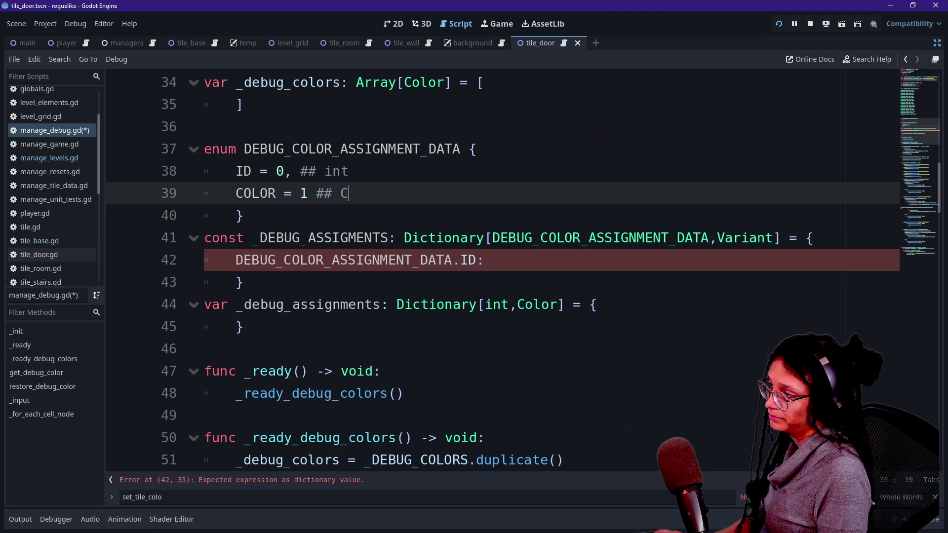
# Give the ID entry the value 0 and start a second entry line
pyautogui.click(493, 259)
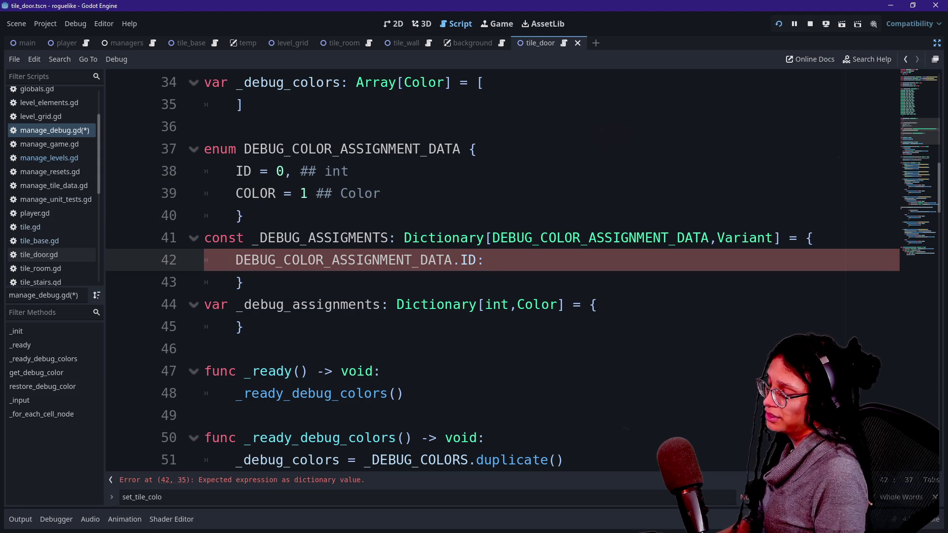
pyautogui.write('nu')
pyautogui.press('BackSpace')
pyautogui.press('BackSpace')
pyautogui.write('0')
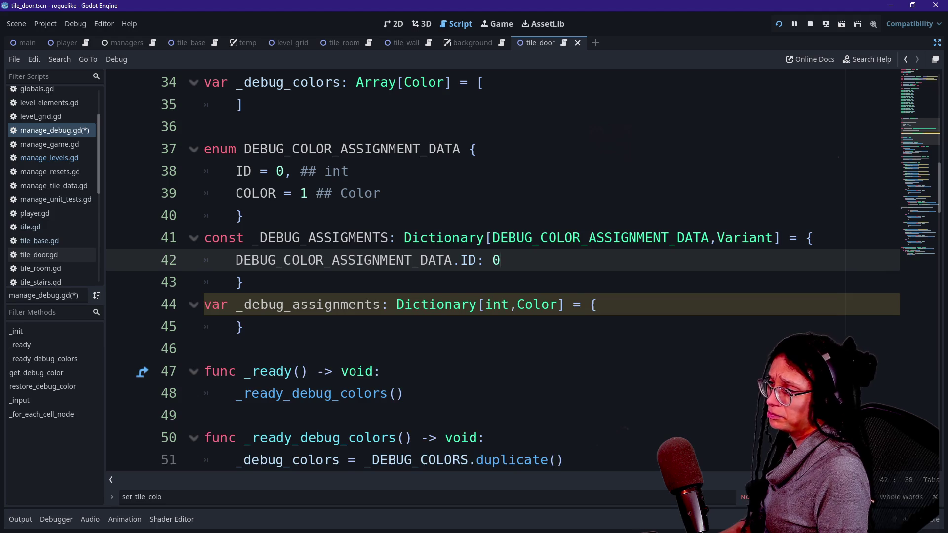
pyautogui.press('Return')
pyautogui.write('DE')
pyautogui.press('BackSpace')
pyautogui.press('BackSpace')
pyautogui.write('COLOR')
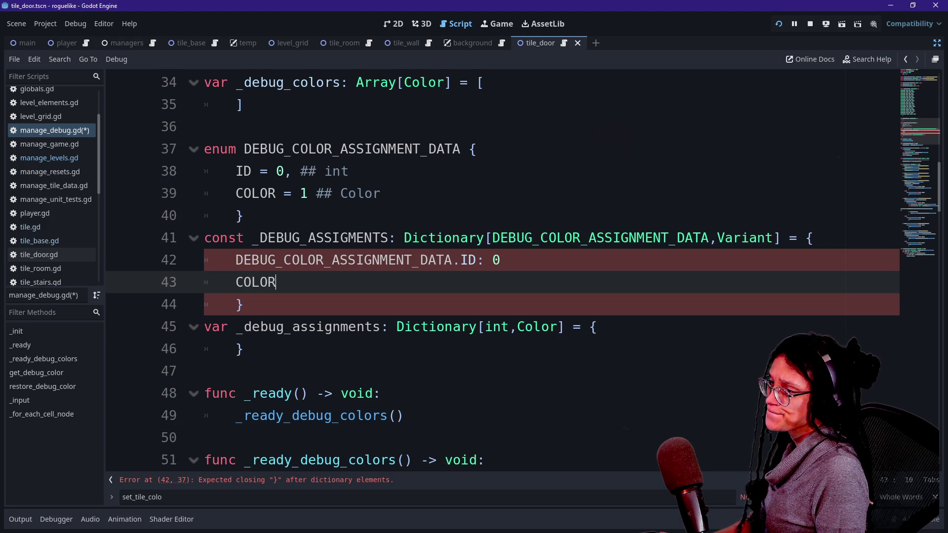
pyautogui.press('BackSpace')
pyautogui.press('BackSpace')
pyautogui.press('BackSpace')
pyautogui.write('DEBU')
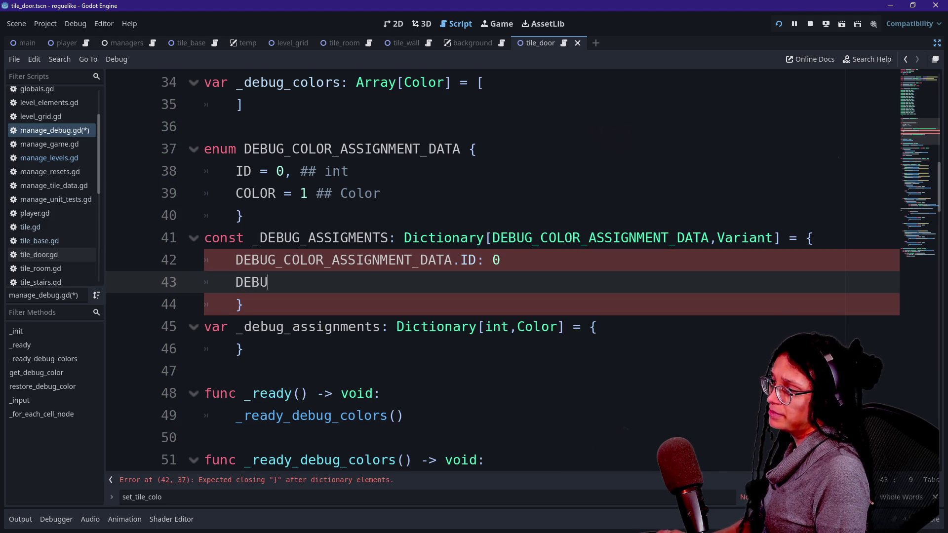
pyautogui.write('G_COLOR')
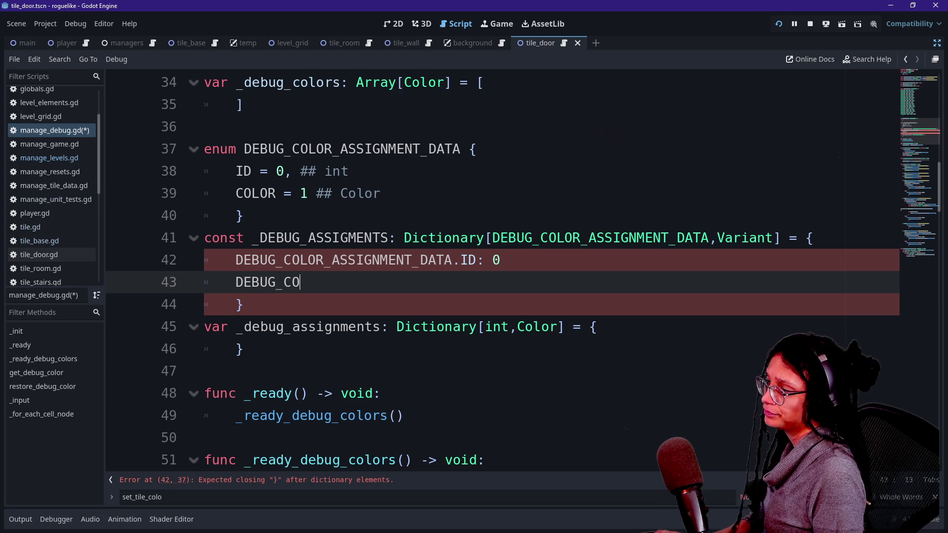
# Add a DEBUG_COLOR_ASSIGNMENT_DATA.COLOR entry with a null value
pyautogui.click(501, 260)
pyautogui.write(',')
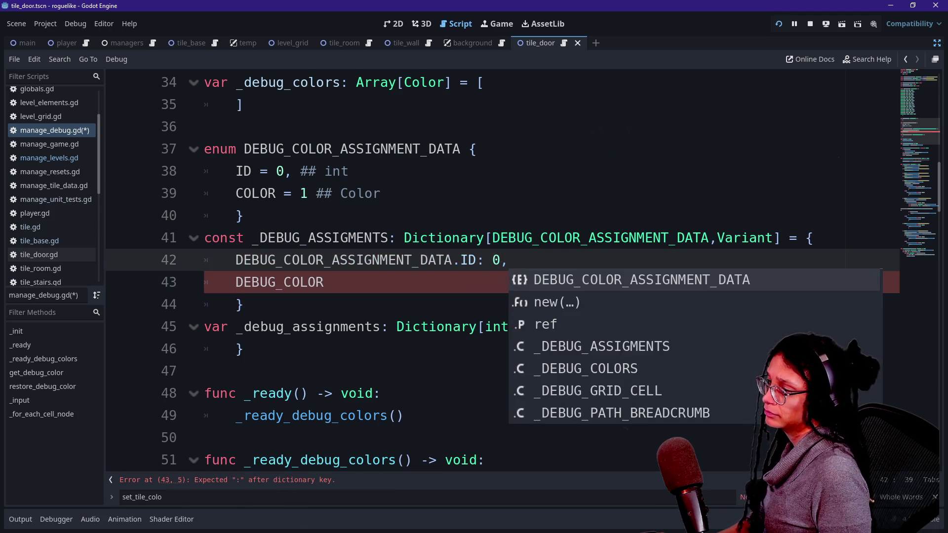
pyautogui.write('_A')
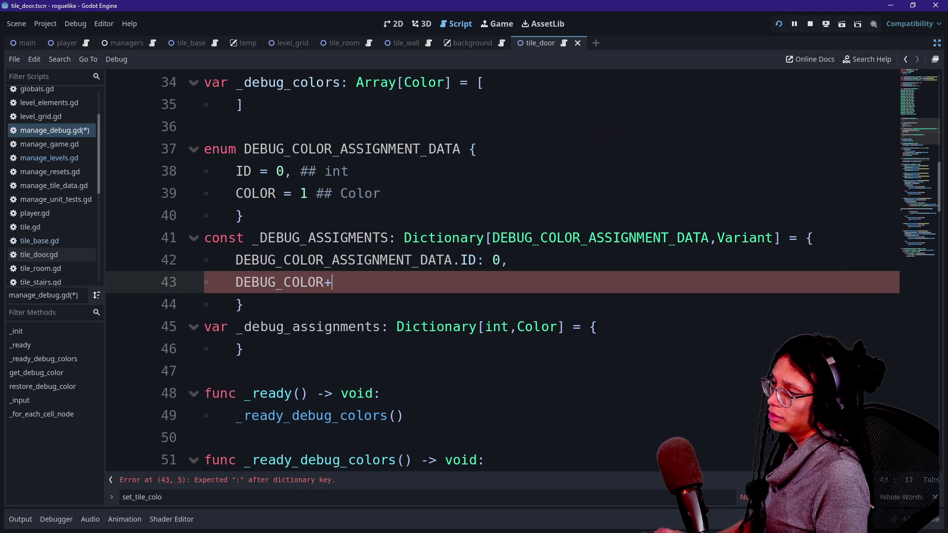
pyautogui.write('S')
pyautogui.press('Return')
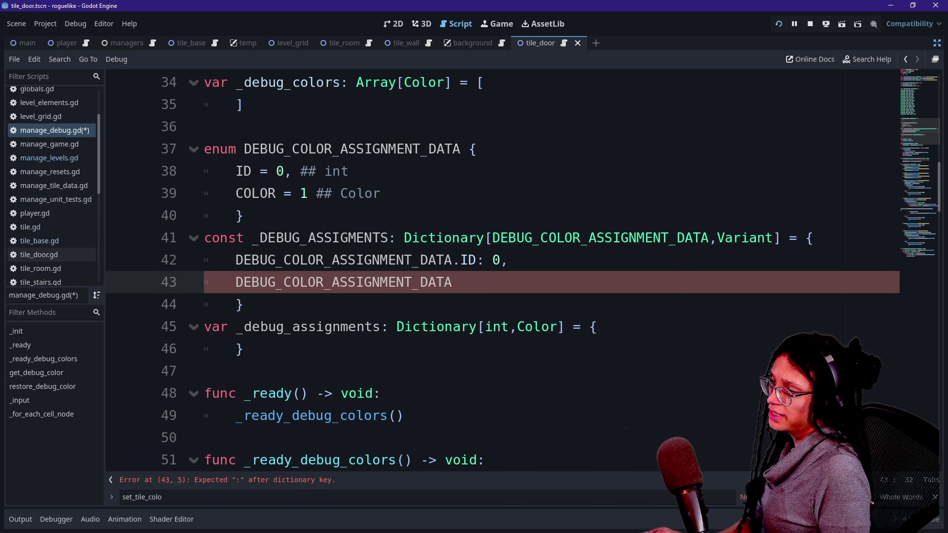
pyautogui.write('.C')
pyautogui.press('Return')
pyautogui.write(':')
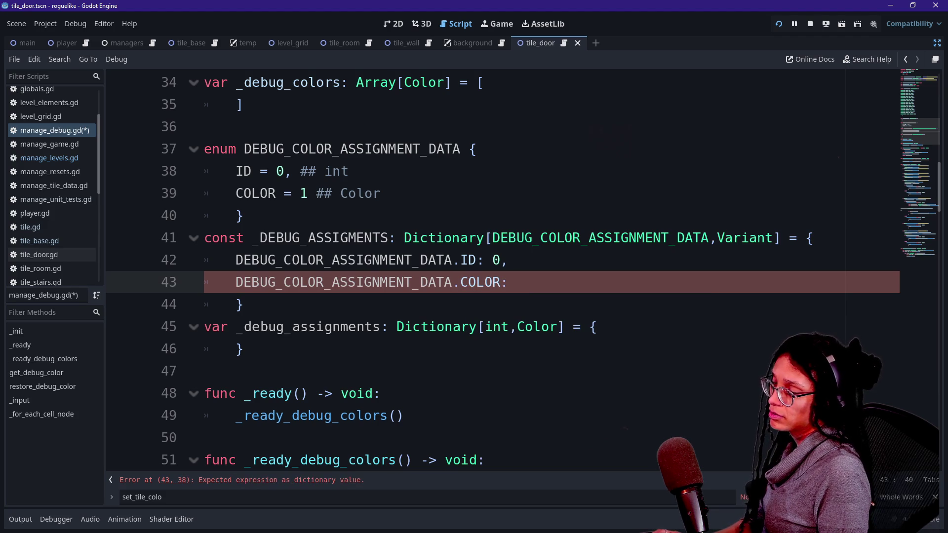
pyautogui.write(' C')
pyautogui.press('BackSpace')
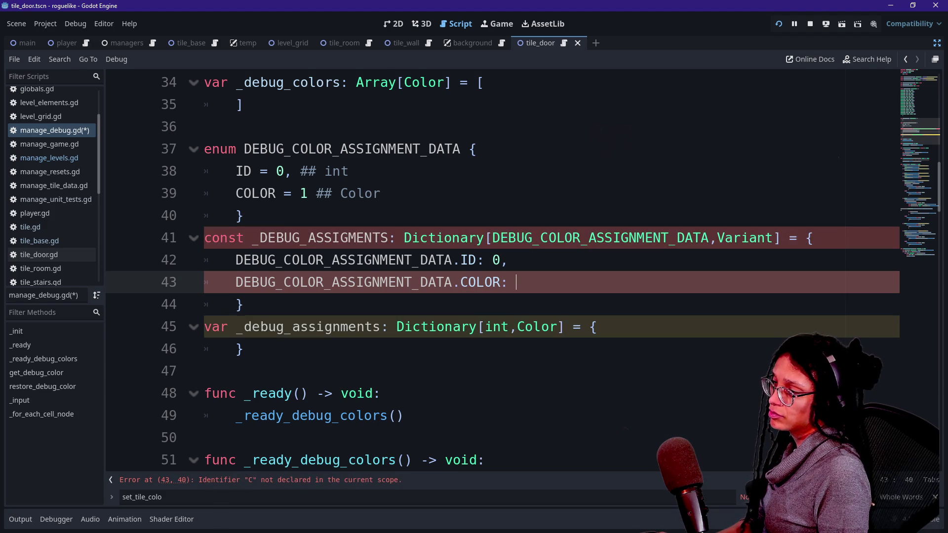
pyautogui.write('n')
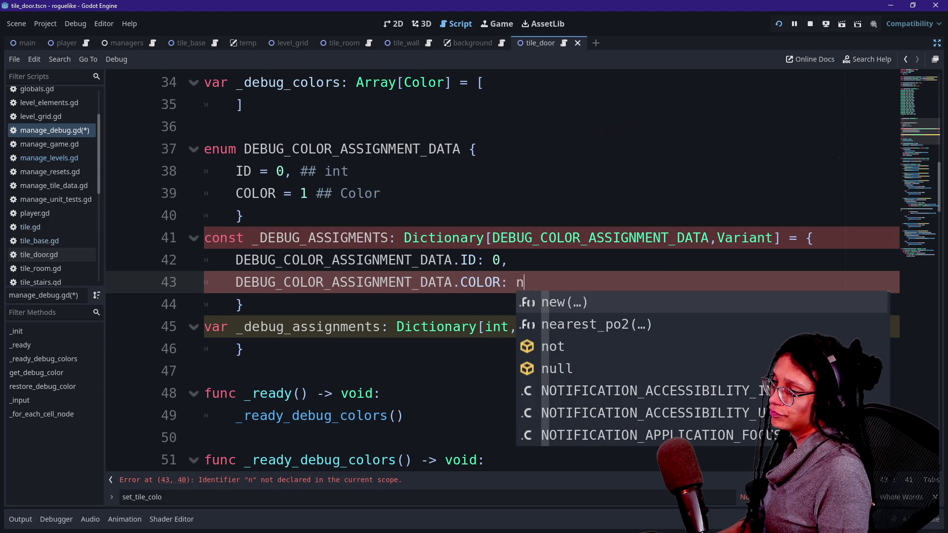
pyautogui.write('ull')
pyautogui.press('Return')
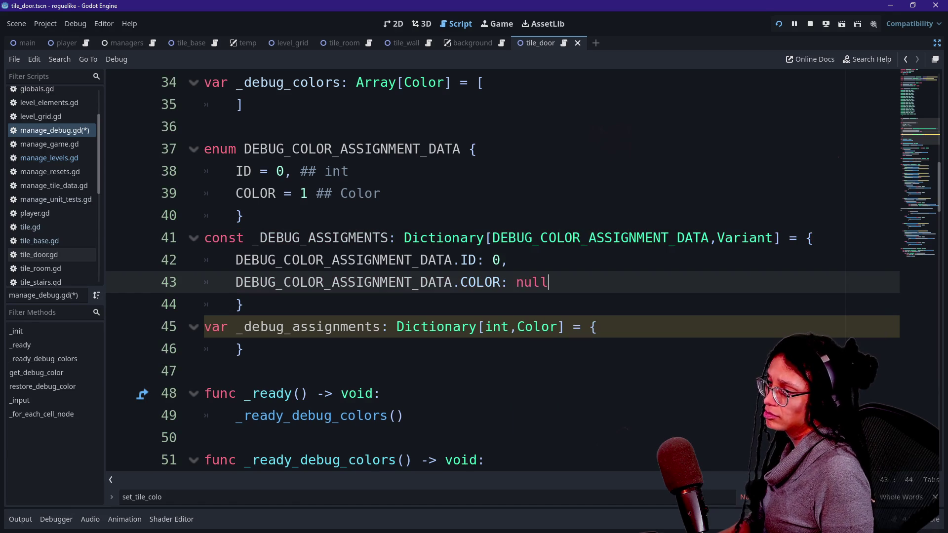
# Replace null with Color() and use the colour picker to fill Color(0.0, 0.0, 0.0, 0.0)
pyautogui.press('BackSpace')
pyautogui.press('BackSpace')
pyautogui.press('BackSpace')
pyautogui.write('Color')
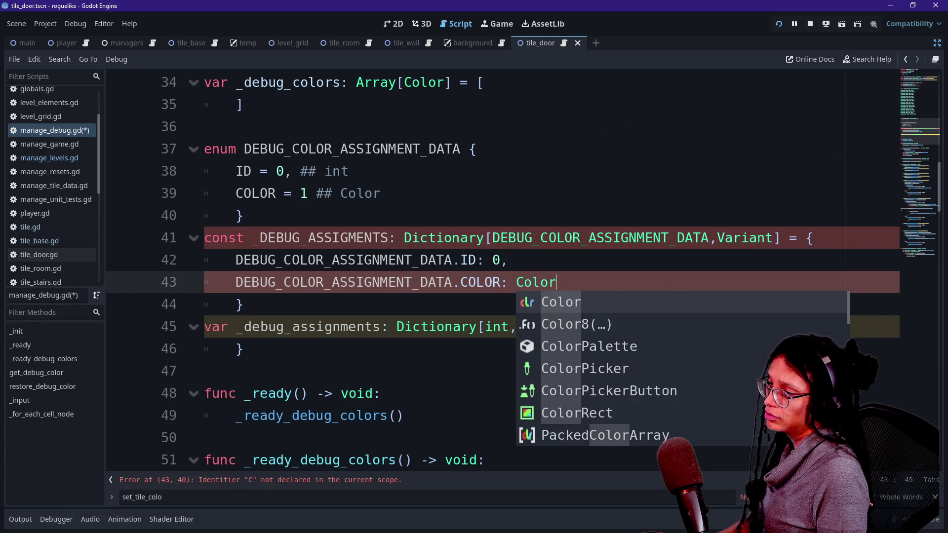
pyautogui.press('Return')
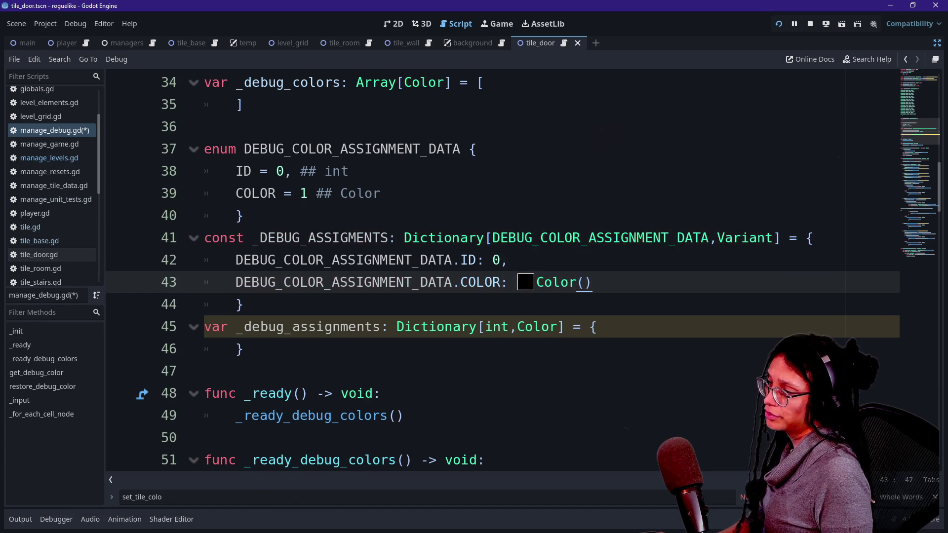
pyautogui.click(527, 284)
pyautogui.click(386, 284)
pyautogui.scroll(-1, 386, 284)
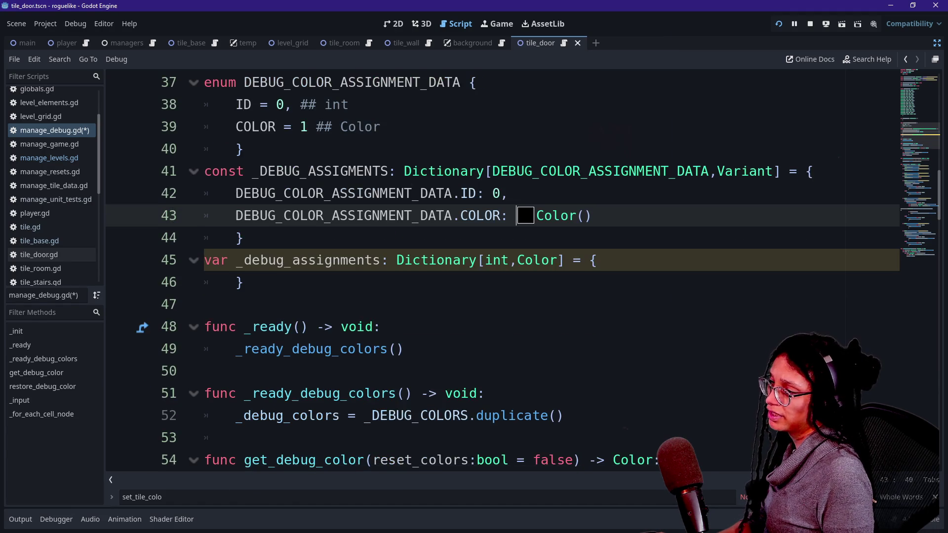
pyautogui.click(525, 215)
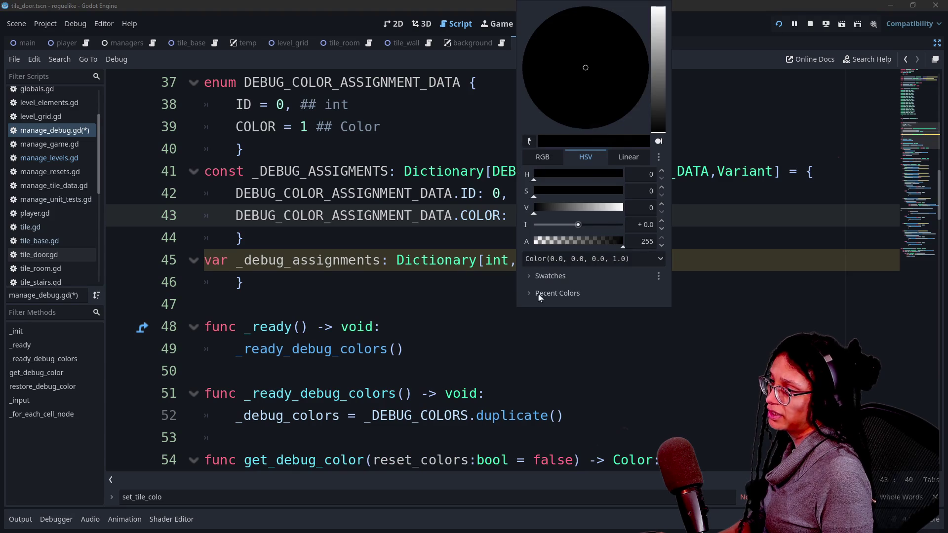
pyautogui.click(417, 236)
pyautogui.click(517, 260)
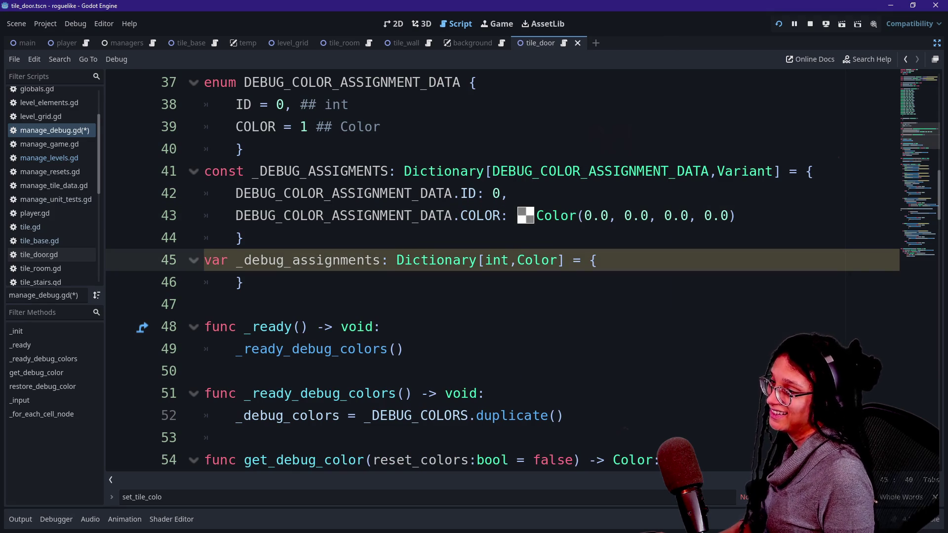
# Delete the stray backslash typed after the closing brace near line 44
pyautogui.click(243, 216)
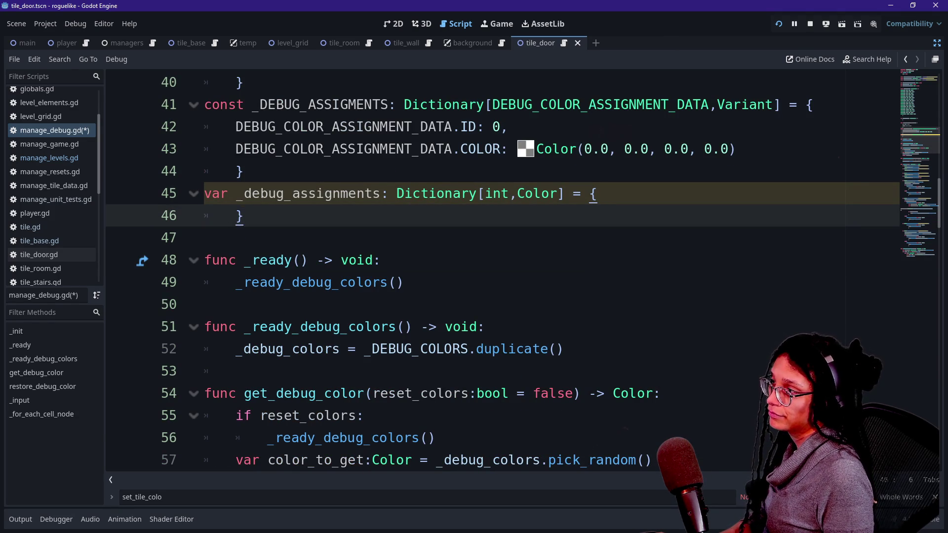
pyautogui.press('Up')
pyautogui.press('Up')
pyautogui.write('\\')
pyautogui.press('BackSpace')
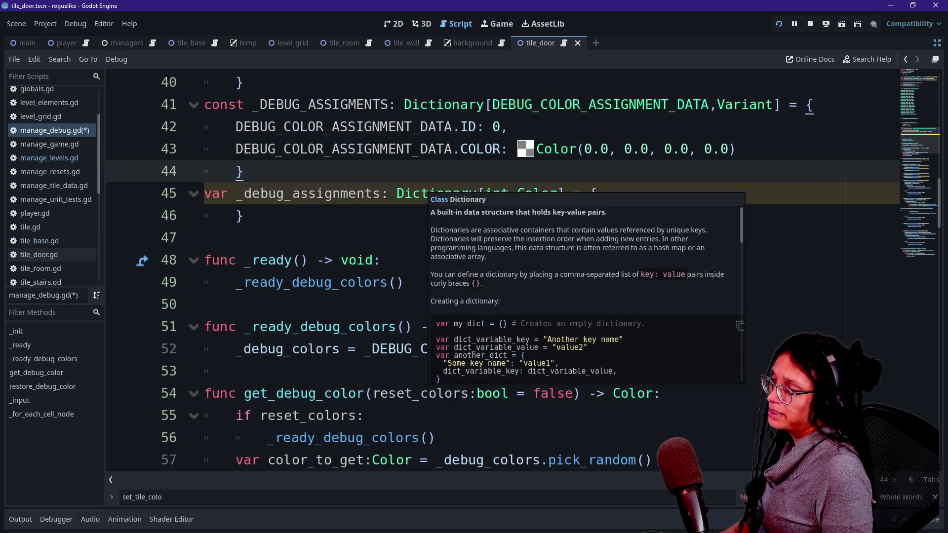
pyautogui.scroll(1, 494, 271)
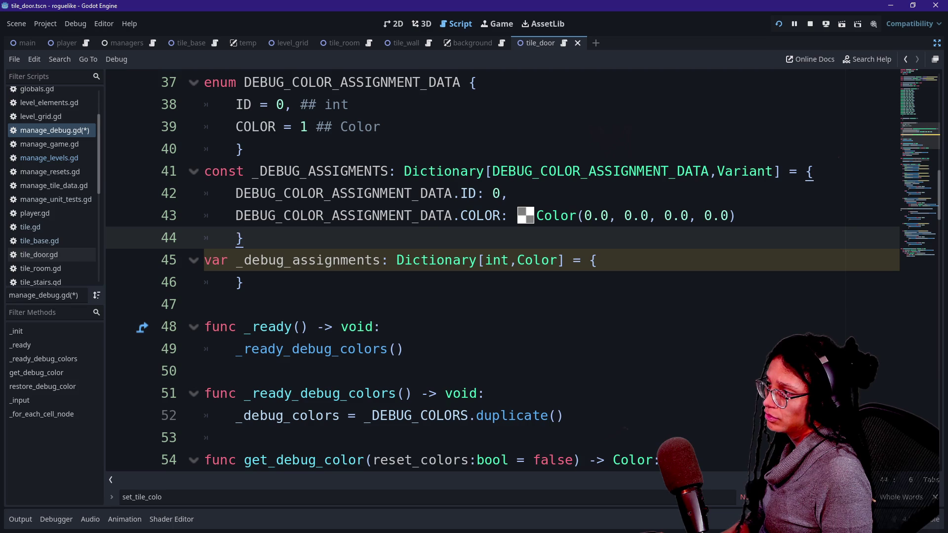
pyautogui.scroll(1, 642, 217)
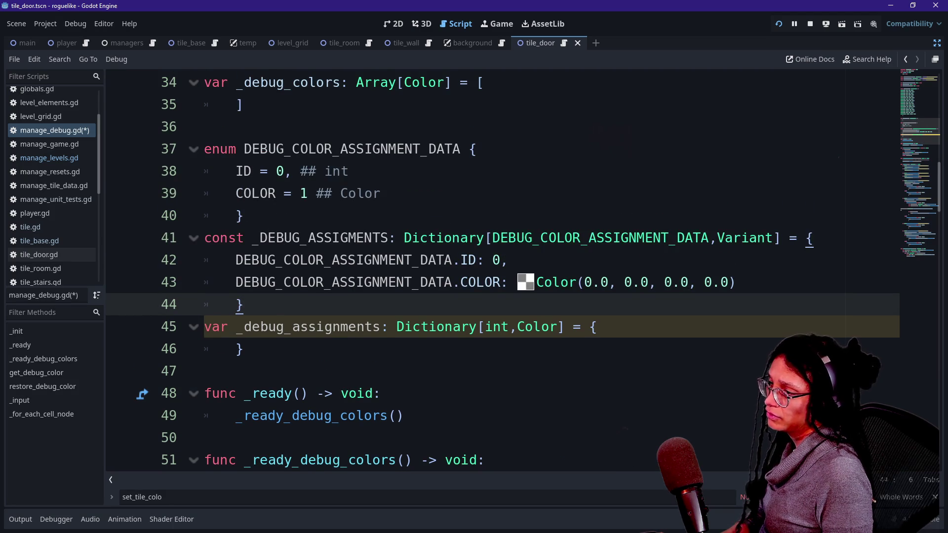
# Change line 45's type from Dictionary[int,Color] to Array[Dictionary]
pyautogui.moveTo(486, 327); pyautogui.dragTo(558, 327)
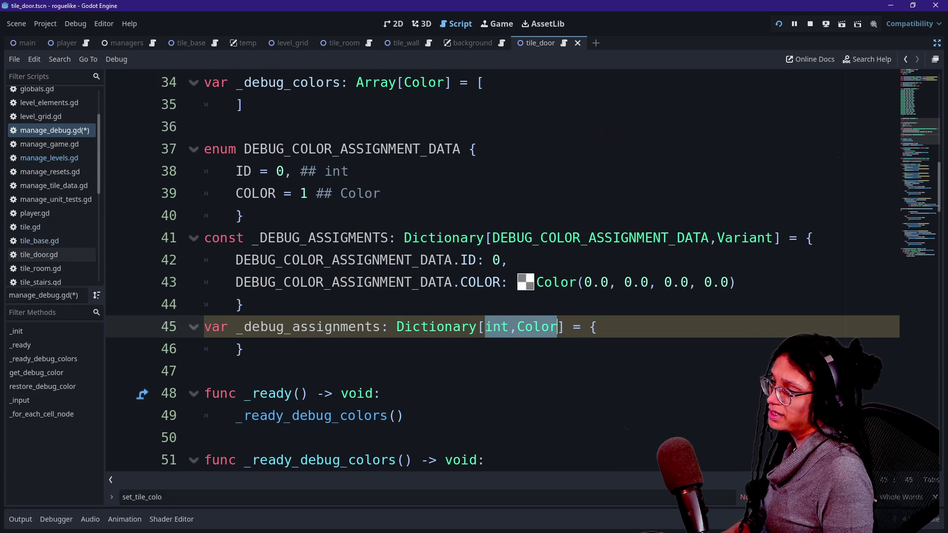
pyautogui.doubleClick(437, 327)
pyautogui.write('ar')
pyautogui.press('BackSpace')
pyautogui.press('BackSpace')
pyautogui.write('Arra')
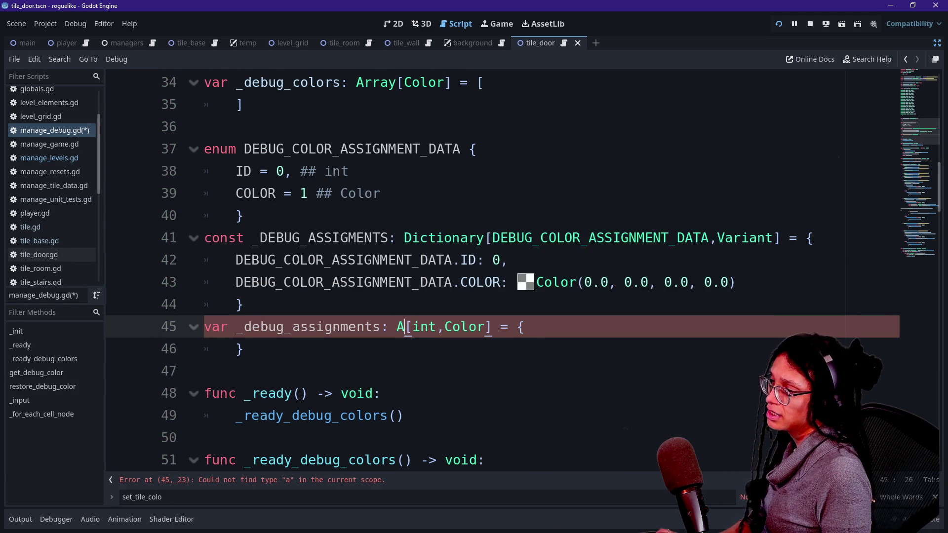
pyautogui.write('y')
pyautogui.moveTo(445, 327); pyautogui.dragTo(517, 327)
pyautogui.write('Dictionary')
pyautogui.click(221, 327)
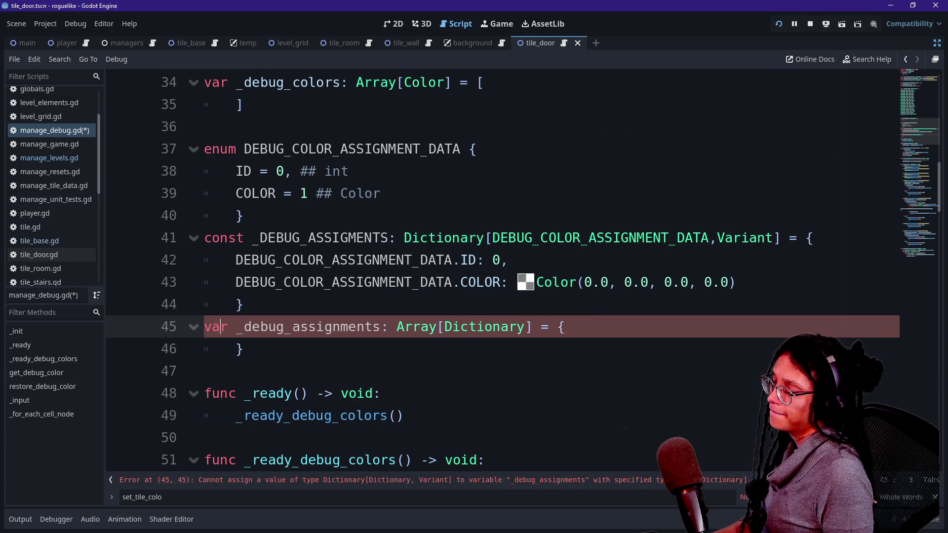
# Replace the variable's {} initializer braces with empty [] brackets
pyautogui.moveTo(283, 327); pyautogui.dragTo(533, 327)
pyautogui.click(532, 327)
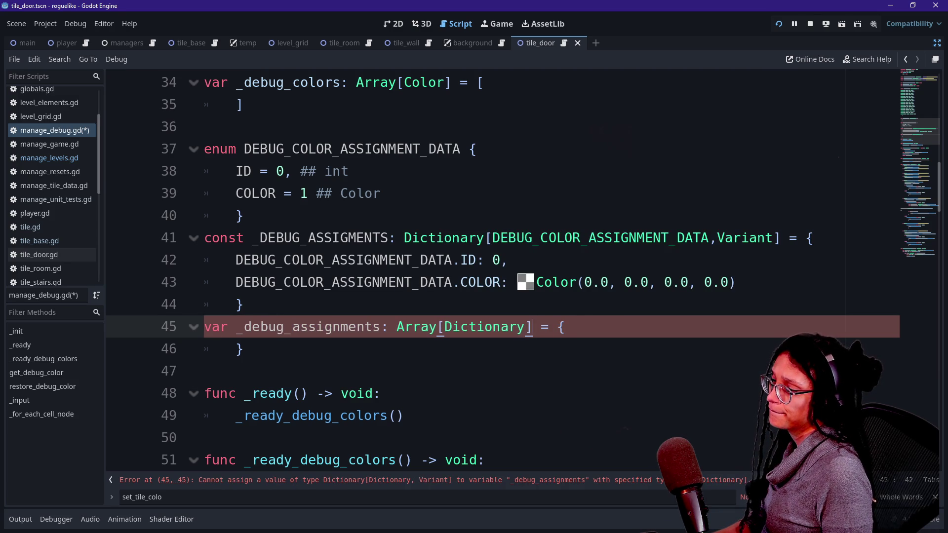
pyautogui.press('End')
pyautogui.press('BackSpace')
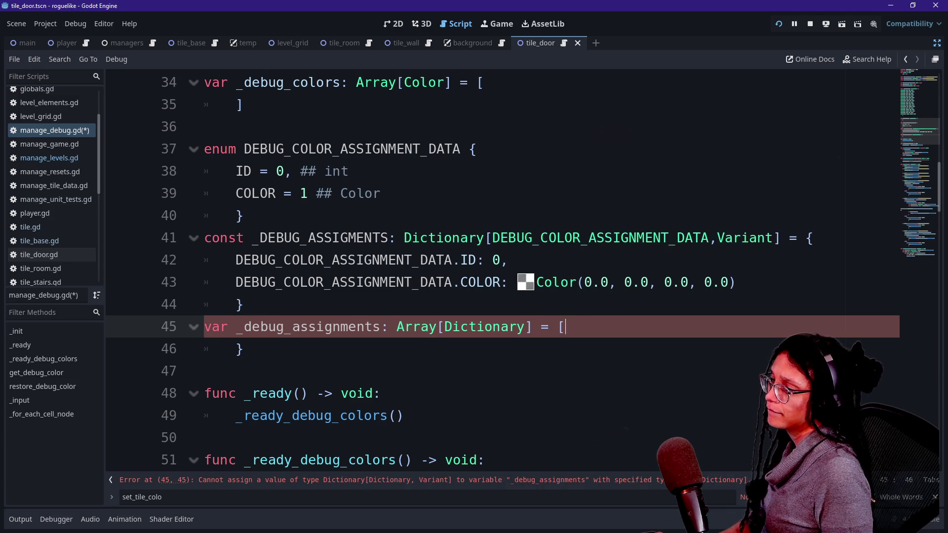
pyautogui.click(429, 327)
pyautogui.click(243, 349)
pyautogui.write(']')
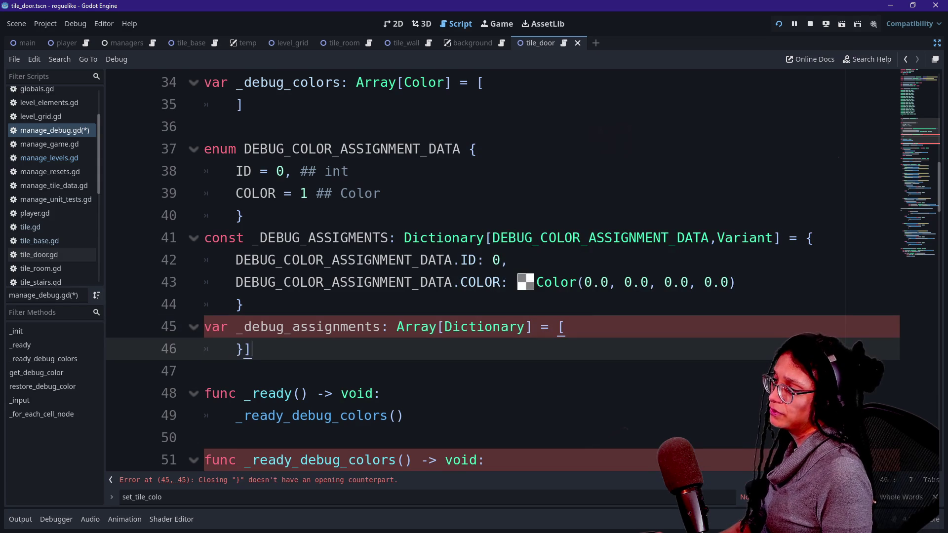
pyautogui.press('Left')
pyautogui.press('BackSpace')
# Rename the variable on line 45 to _all_debug_assignments, keeping the array on one line
pyautogui.click(276, 238)
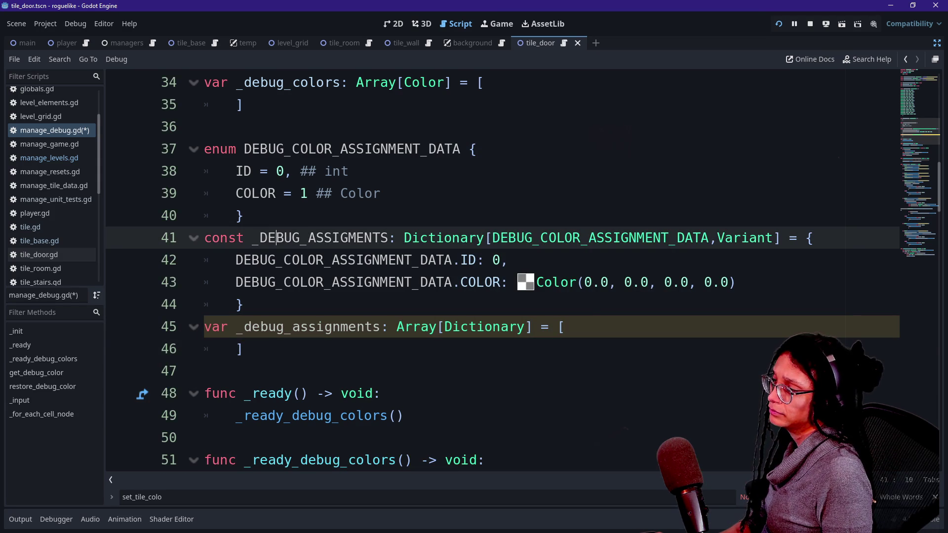
pyautogui.moveTo(308, 239)
pyautogui.mouseDown()
pyautogui.moveTo(469, 238)
pyautogui.moveTo(379, 238)
pyautogui.mouseUp()
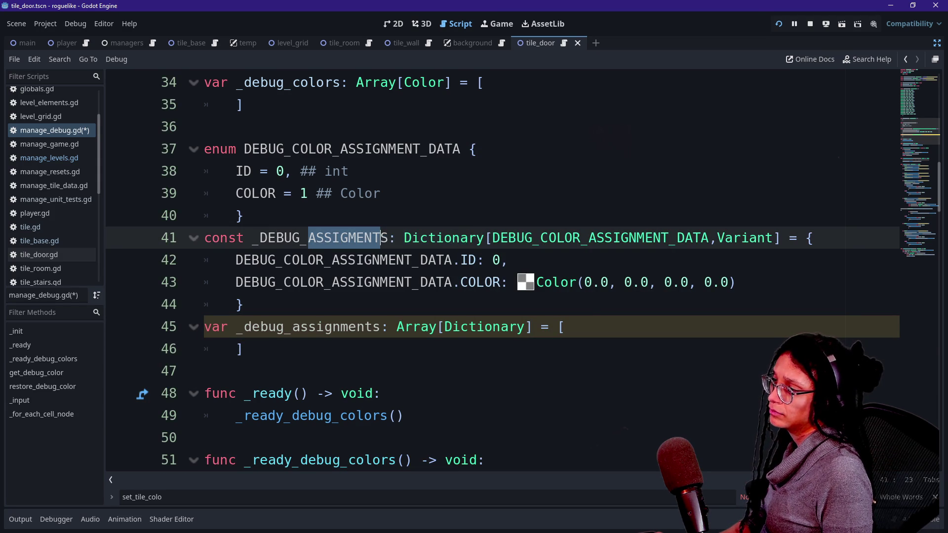
pyautogui.click(323, 260)
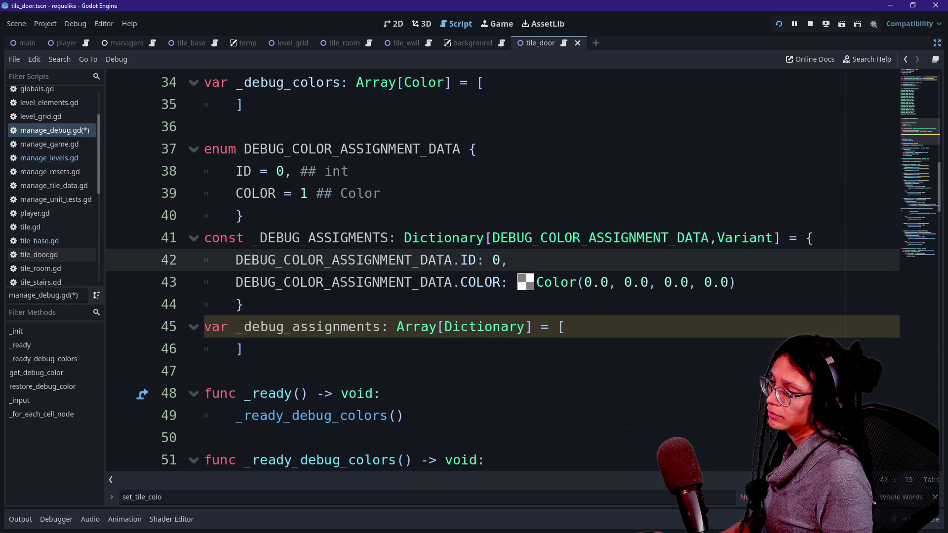
pyautogui.click(244, 327)
pyautogui.write('all_')
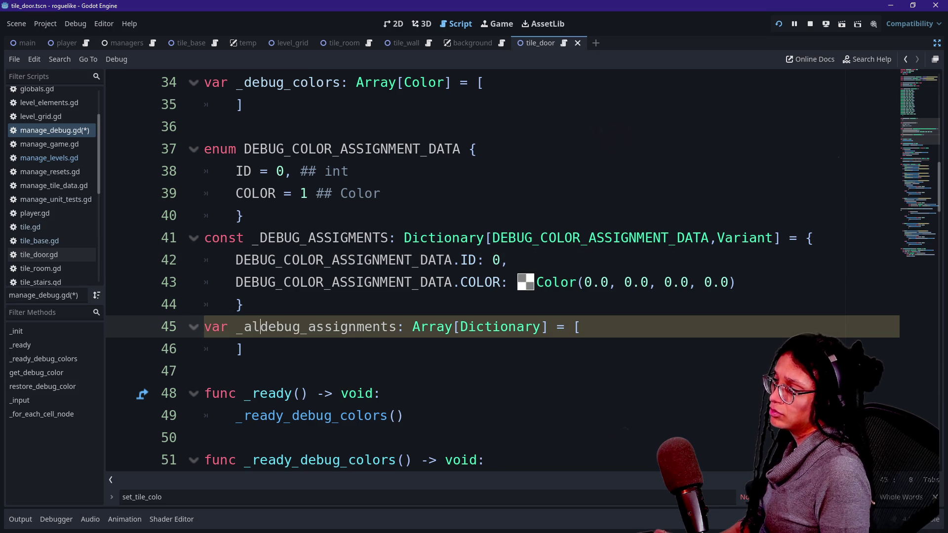
pyautogui.click(598, 327)
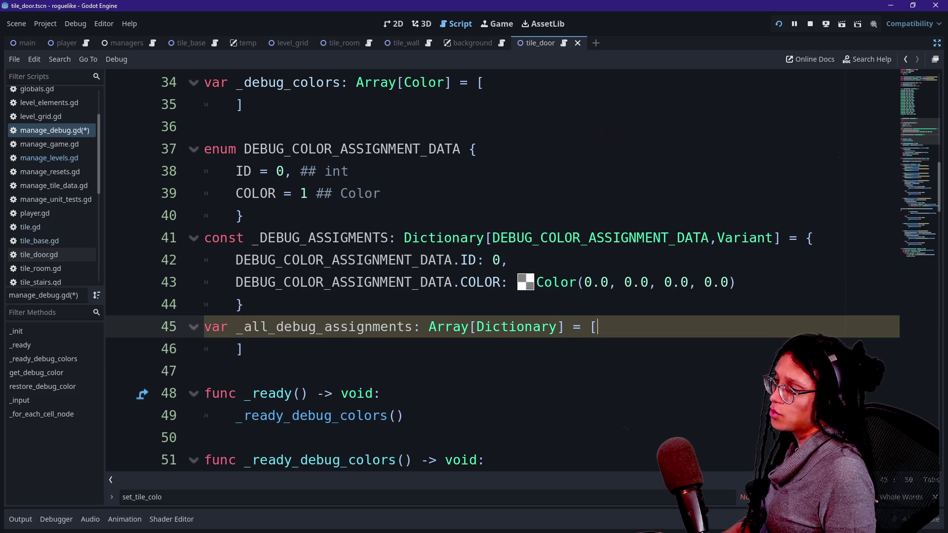
pyautogui.moveTo(235, 260); pyautogui.dragTo(509, 260)
pyautogui.click(598, 327)
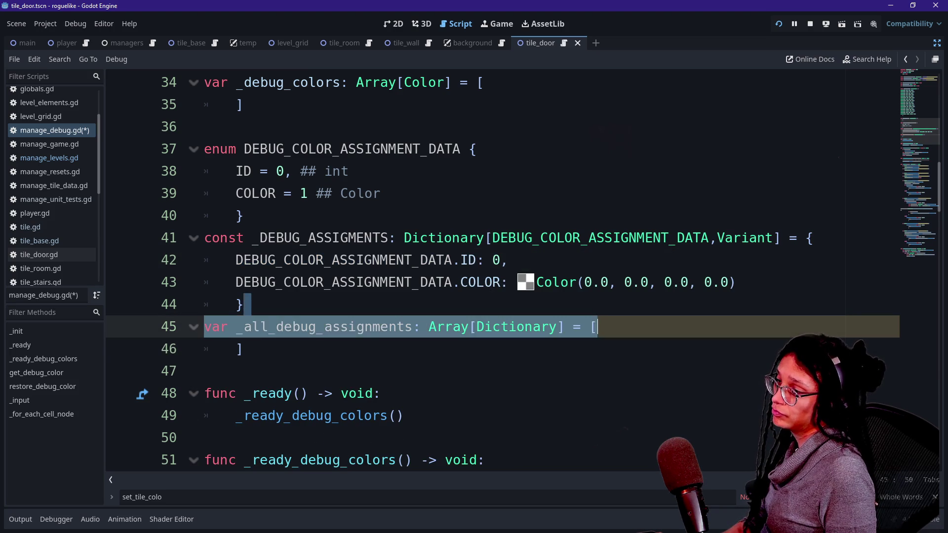
pyautogui.press('Return')
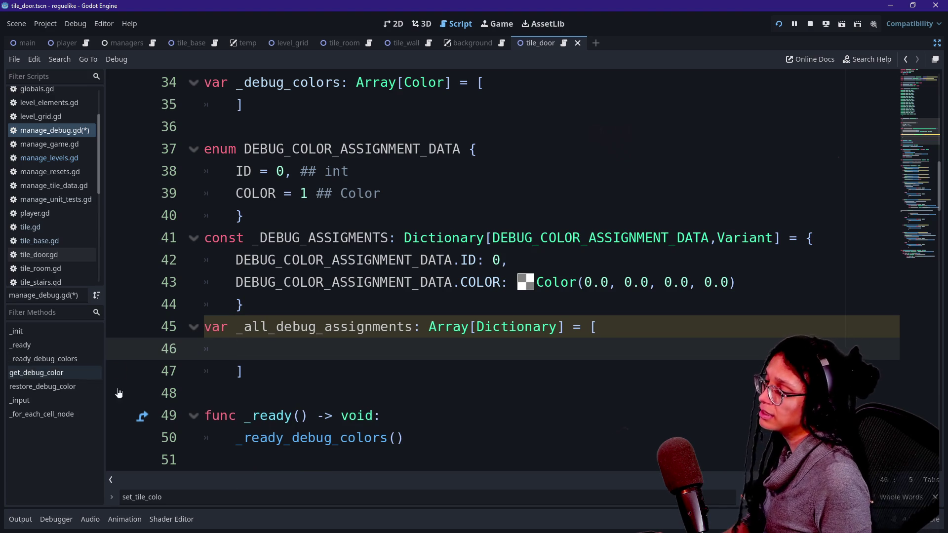
pyautogui.hotkey('ctrl', 'z')
# Save the script and review the constant's ID and COLOR entries on lines 41–43
pyautogui.hotkey('ctrl', 's')
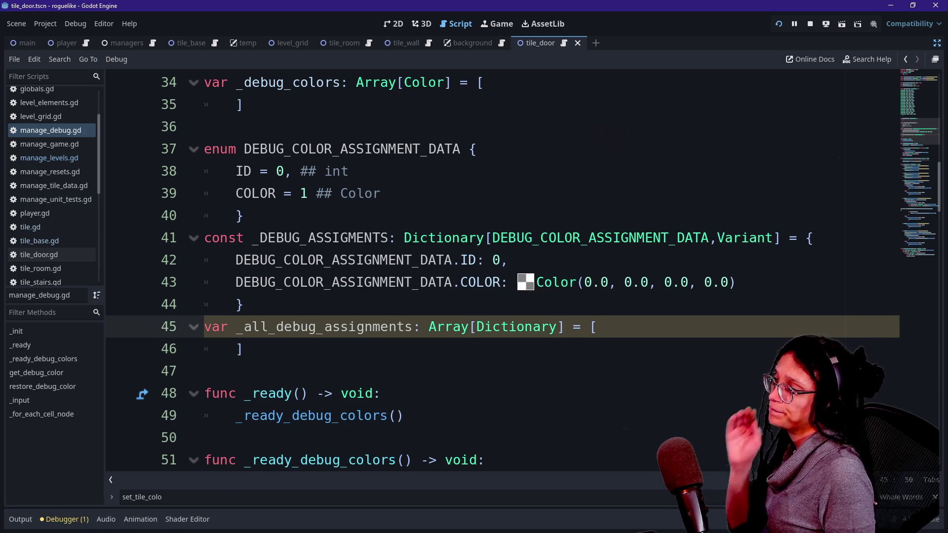
pyautogui.click(396, 238)
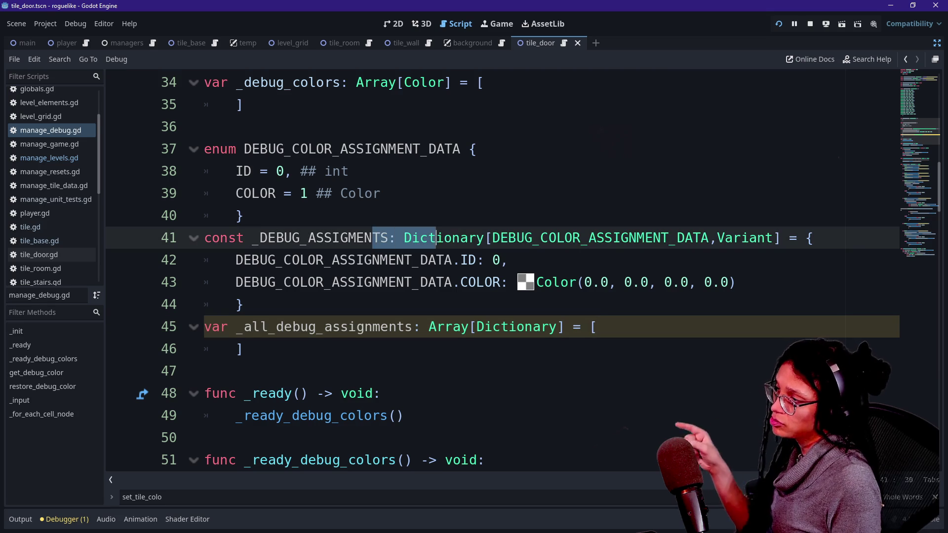
pyautogui.moveTo(388, 238); pyautogui.dragTo(489, 238)
pyautogui.click(361, 327)
pyautogui.press('Down')
pyautogui.press('Down')
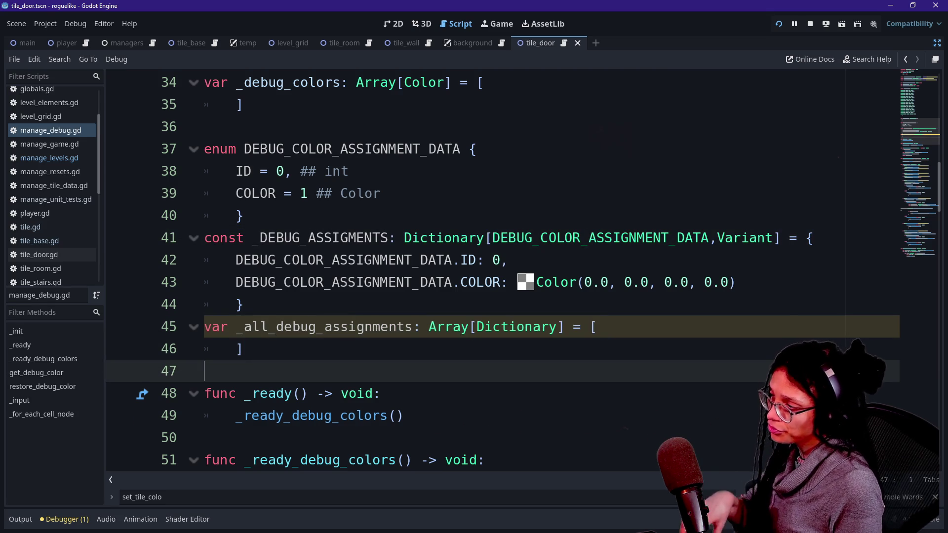
pyautogui.hotkey('shift', 'Up')
pyautogui.hotkey('shift', 'Up')
pyautogui.press('Down')
pyautogui.press('End')
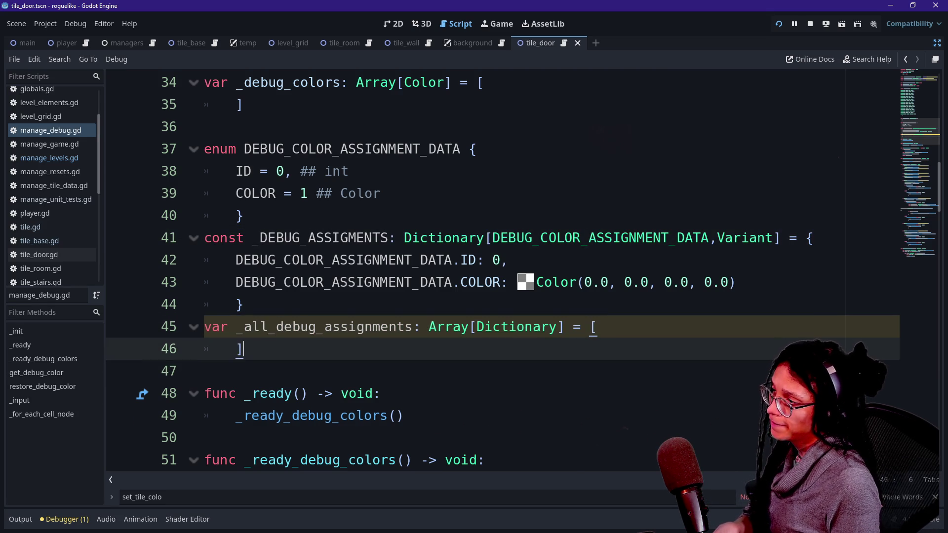
pyautogui.press('Up')
pyautogui.press('Up')
pyautogui.press('Up')
pyautogui.press('Home')
pyautogui.hotkey('shift', 'End')
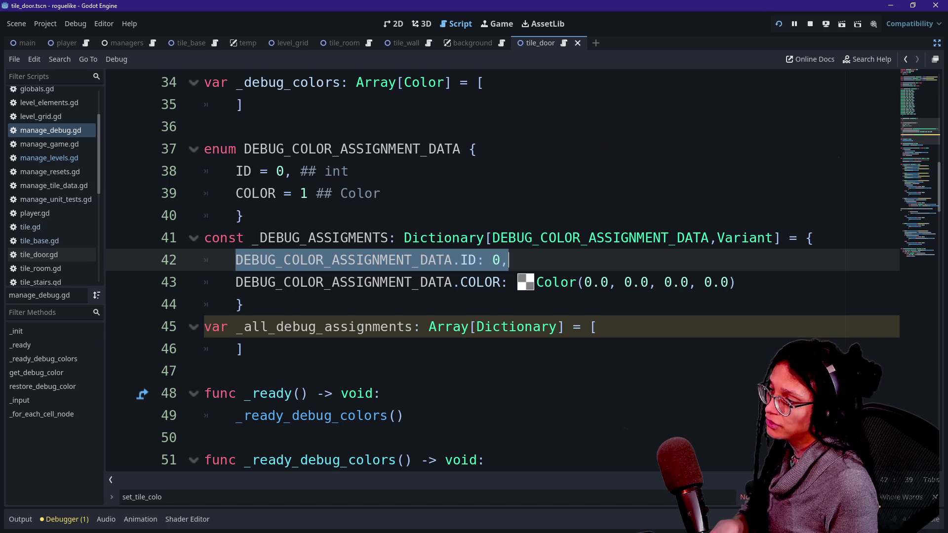
pyautogui.moveTo(332, 282); pyautogui.dragTo(446, 282)
pyautogui.click(569, 282)
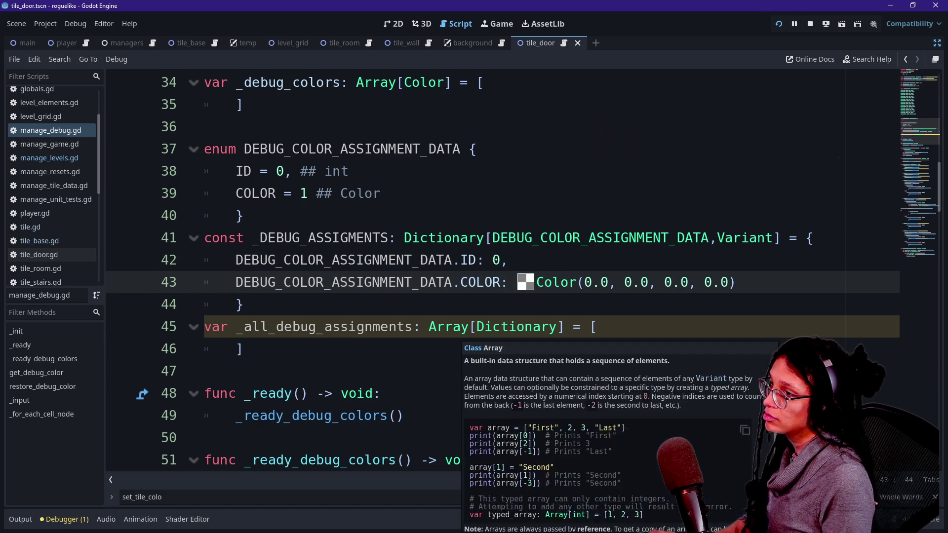
# Stop the running game and go to the end of _ready_debug_colors
pyautogui.click(810, 24)
pyautogui.click(292, 326)
pyautogui.scroll(-1, 293, 316)
pyautogui.scroll(-2, 494, 272)
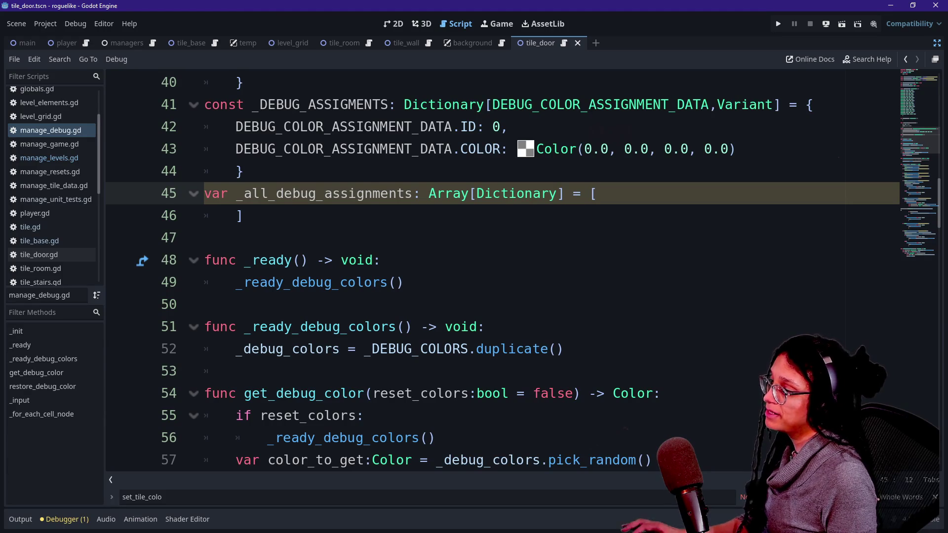
pyautogui.click(565, 349)
# Start a new unindented function declaration 'func get_' below _ready_debug_colors
pyautogui.press('Return')
pyautogui.press('Return')
pyautogui.press('BackSpace')
pyautogui.write('func get_')
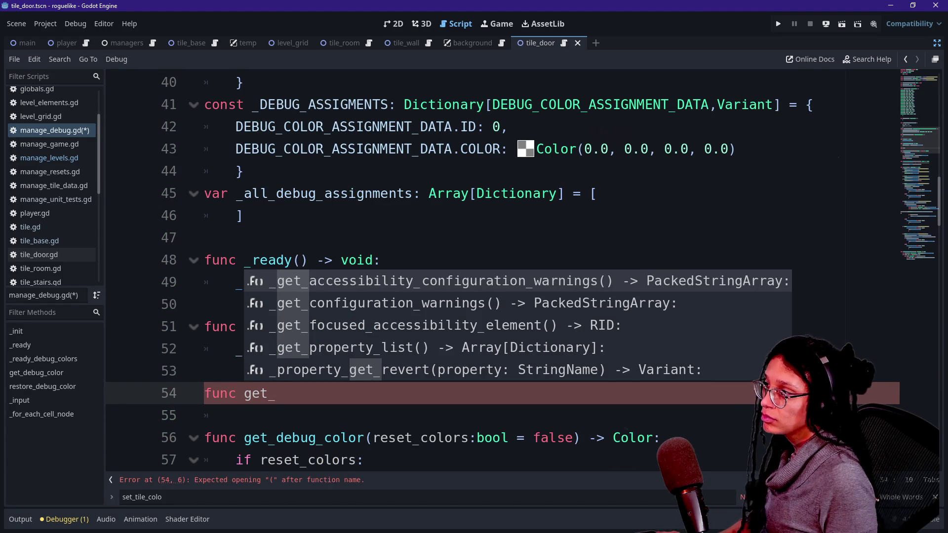
# Rename the constant to _DEBUG_COLOR_ASSIGMENTS and the array to _all_debug_color_assignments
pyautogui.click(309, 105)
pyautogui.write('COKIR')
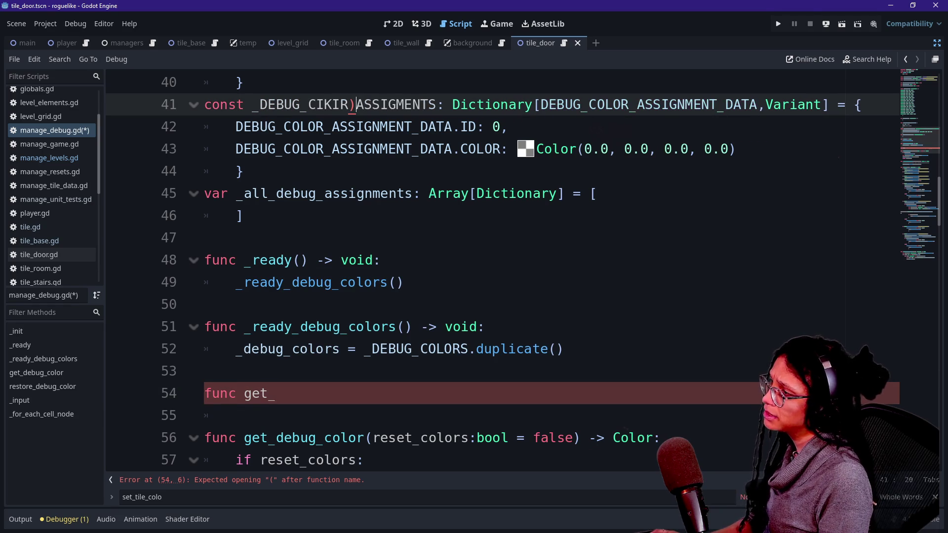
pyautogui.press('BackSpace')
pyautogui.press('BackSpace')
pyautogui.press('BackSpace')
pyautogui.press('BackSpace')
pyautogui.write('OLOR_')
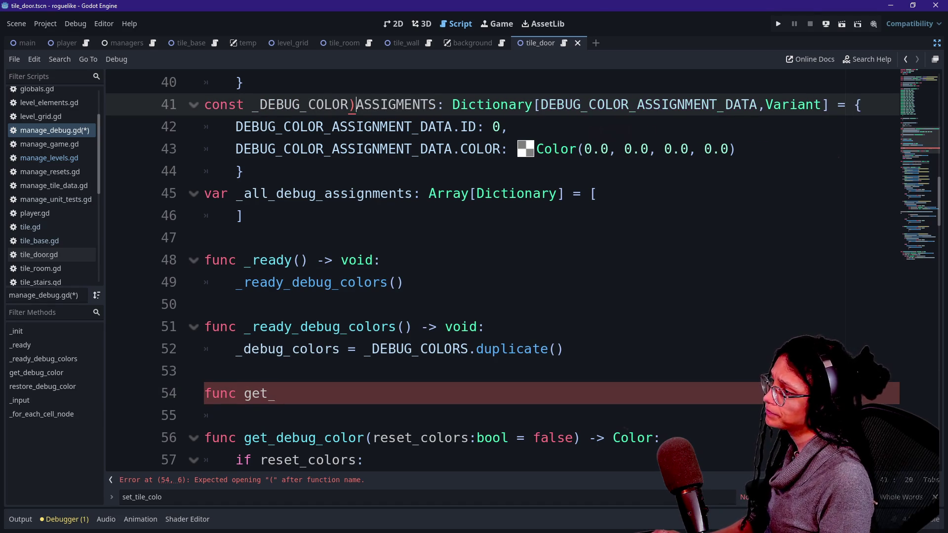
pyautogui.click(316, 193)
pyautogui.write('_color')
# Complete the signature as func get_color_assignment(id: int) -> Color: and open its body
pyautogui.click(272, 480)
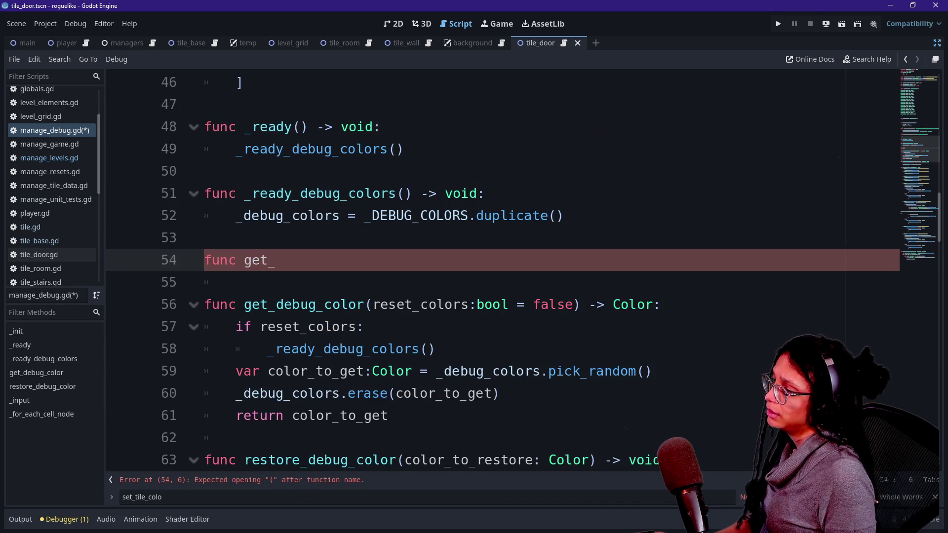
pyautogui.scroll(2, 493, 271)
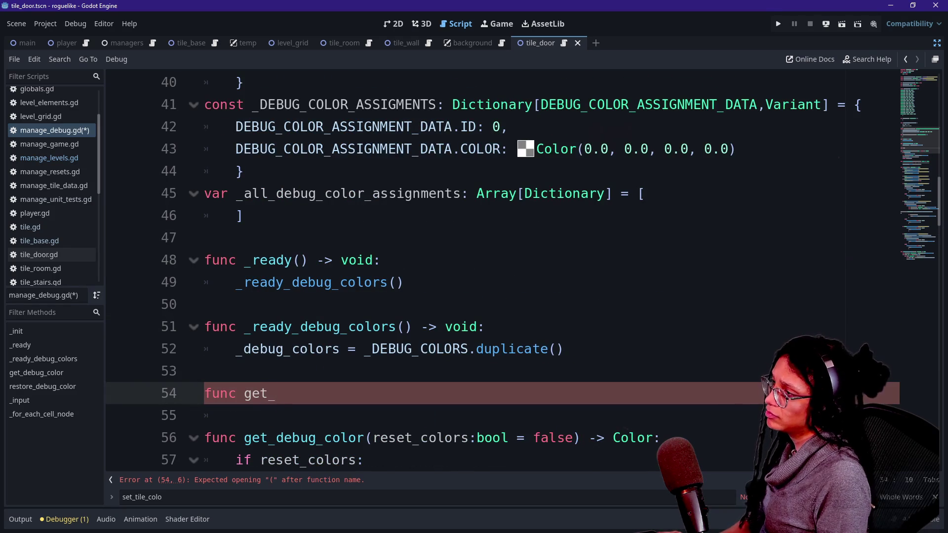
pyautogui.write('color_assignment')
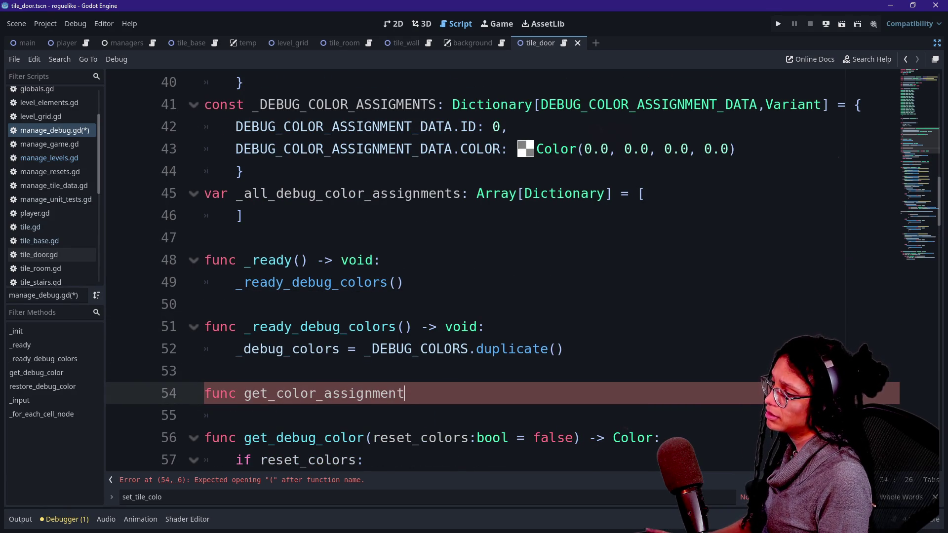
pyautogui.write('() -> ')
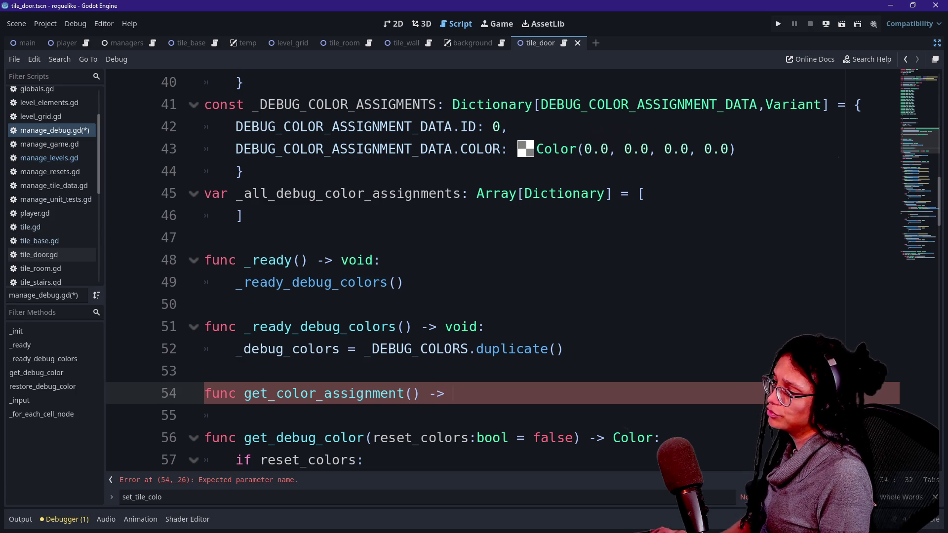
pyautogui.write('Dictionary:')
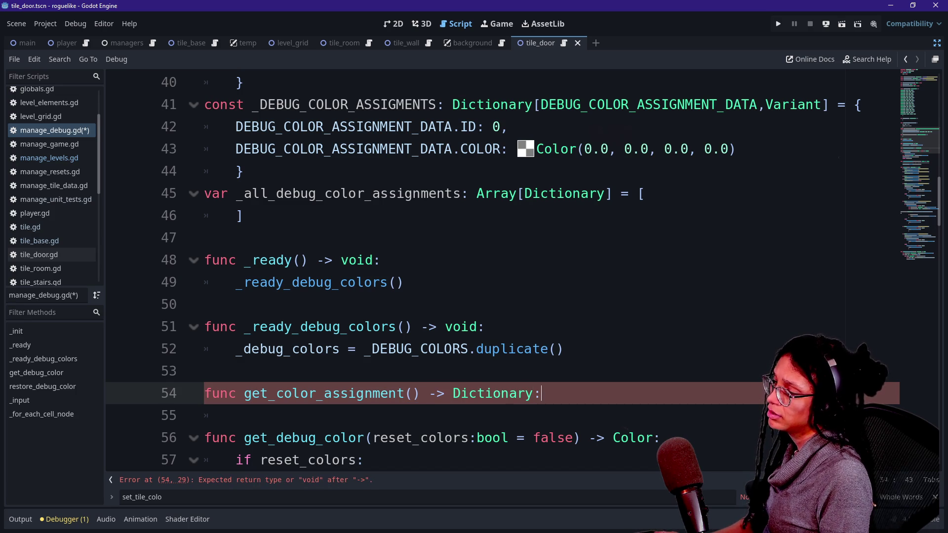
pyautogui.press('BackSpace')
pyautogui.press('BackSpace')
pyautogui.press('BackSpace')
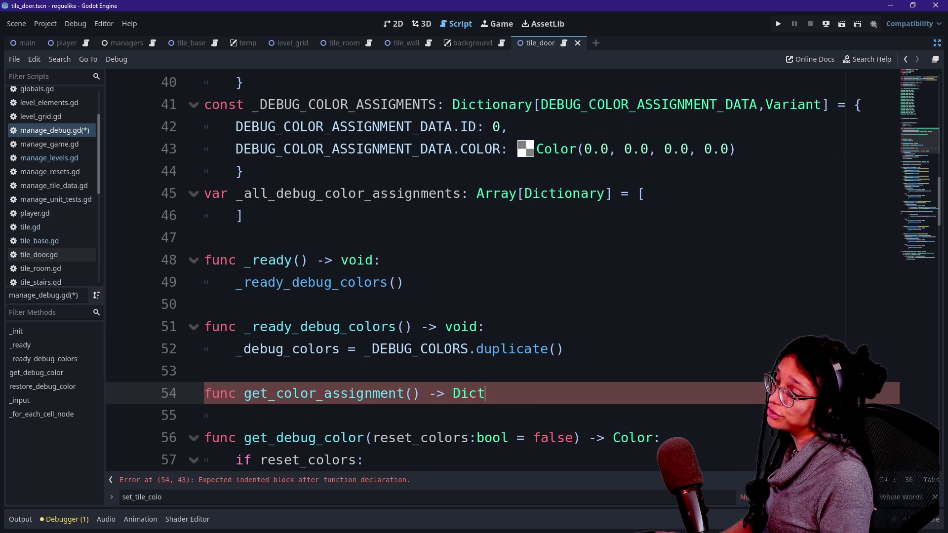
pyautogui.write('Color')
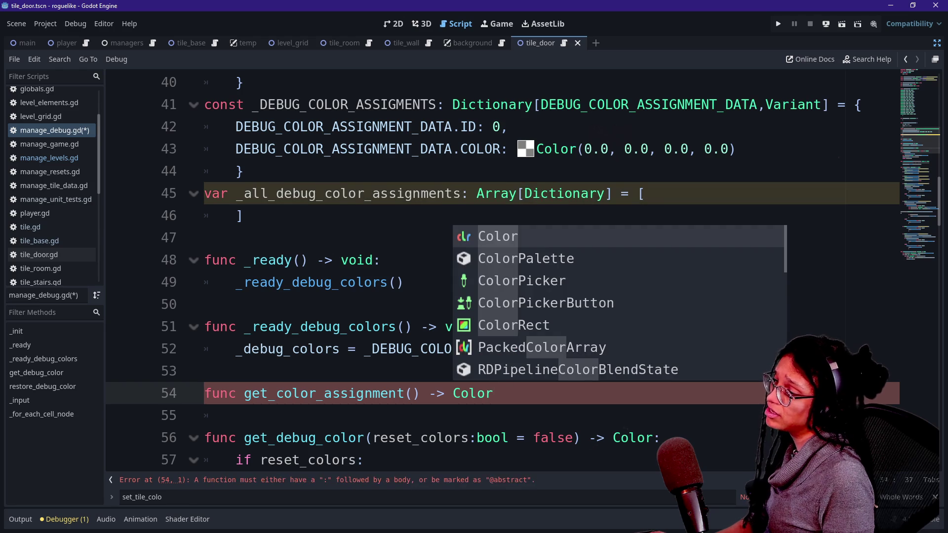
pyautogui.click(410, 394)
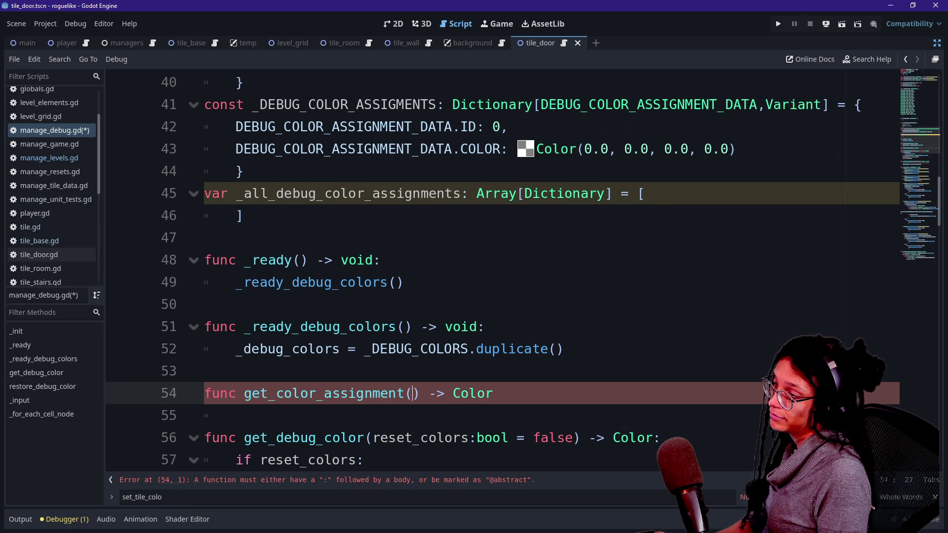
pyautogui.write('id')
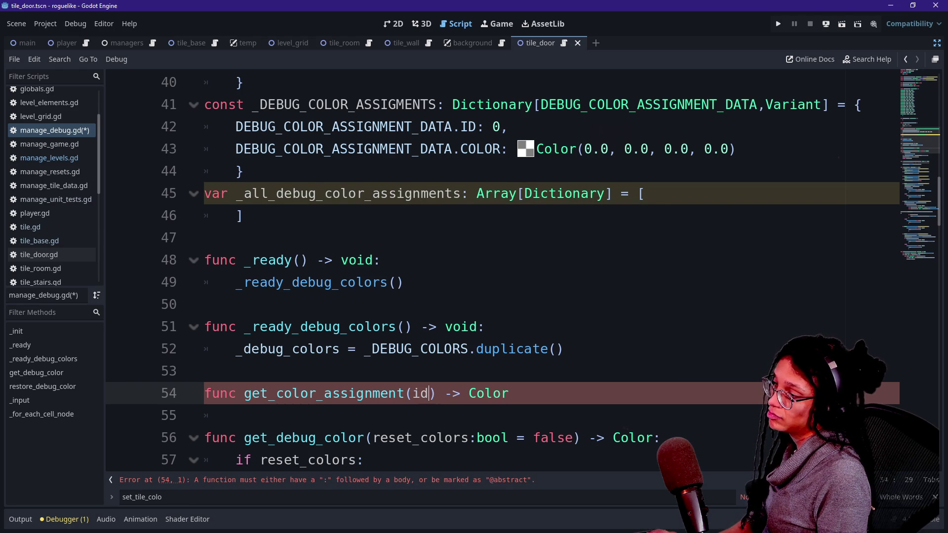
pyautogui.write(': int')
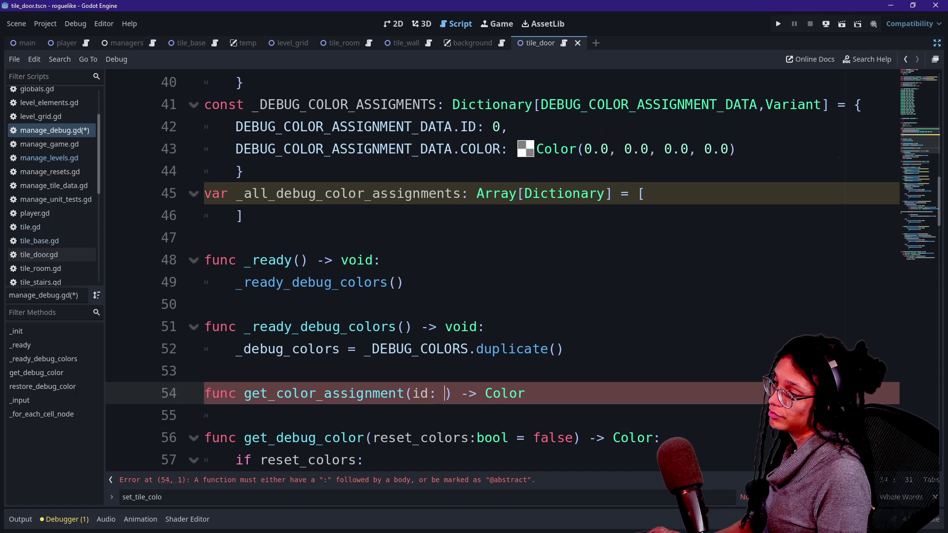
pyautogui.press('End')
pyautogui.write(':')
pyautogui.press('Return')
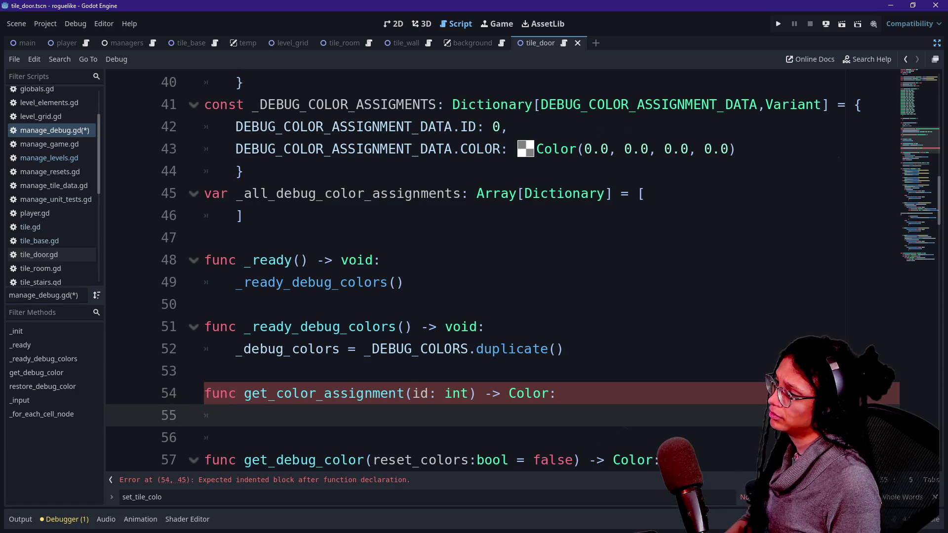
pyautogui.scroll(3, 493, 267)
# Cut the enum block, restore it, and prefix its name to _DEBUG_COLOR_ASSIGNMENT_DATA
pyautogui.moveTo(205, 193); pyautogui.dragTo(332, 304)
pyautogui.moveTo(243, 282)
pyautogui.mouseDown()
pyautogui.moveTo(471, 216)
pyautogui.moveTo(205, 193)
pyautogui.mouseUp()
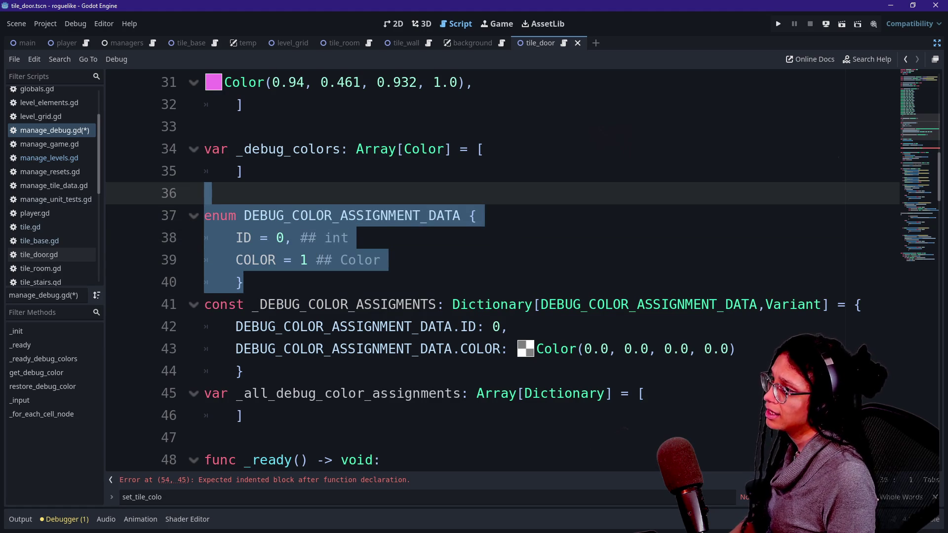
pyautogui.hotkey('ctrl', 'x')
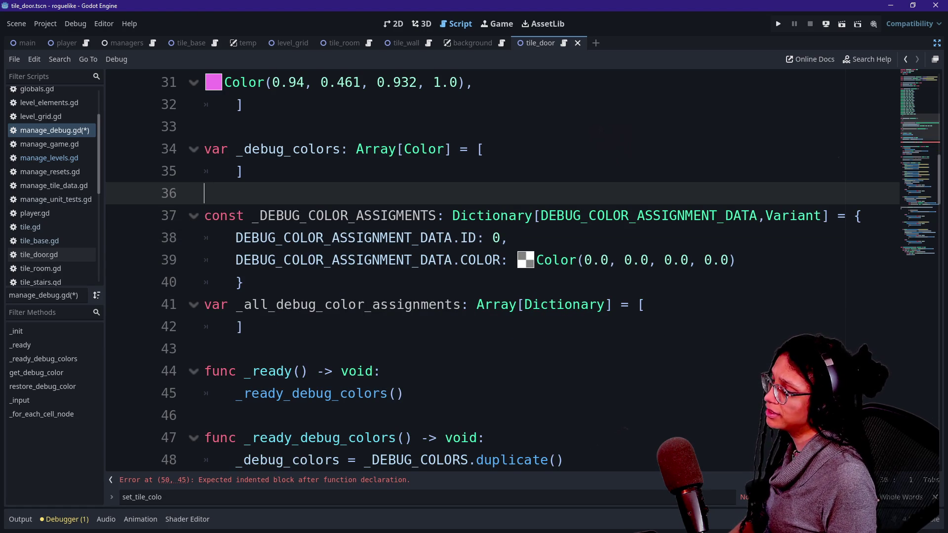
pyautogui.scroll(-15, 400, 197)
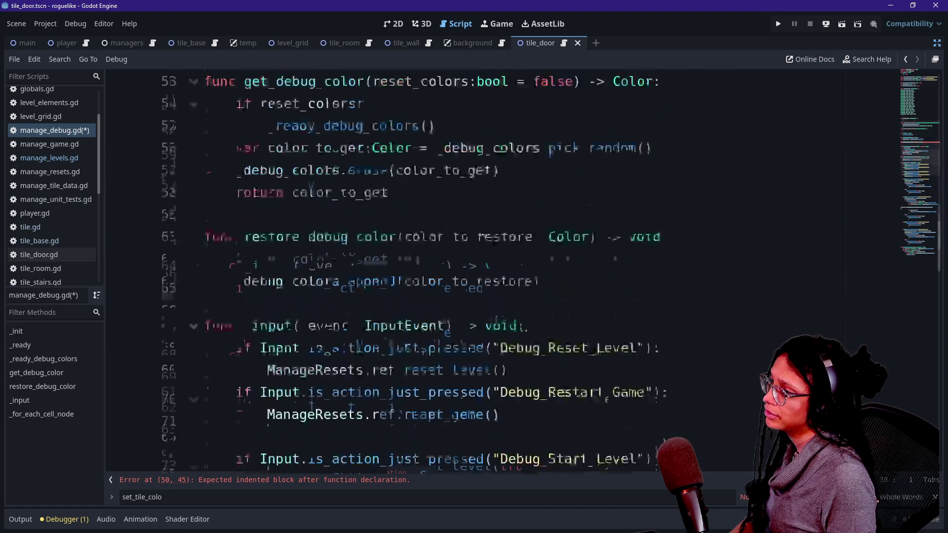
pyautogui.scroll(12, 400, 197)
pyautogui.scroll(4, 400, 197)
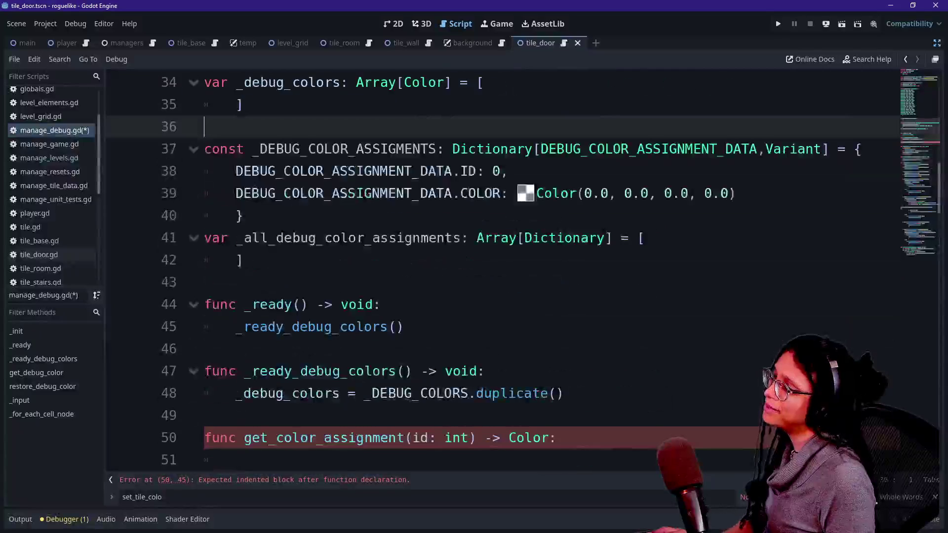
pyautogui.hotkey('ctrl', 'z')
pyautogui.scroll(-15, 400, 197)
pyautogui.scroll(16, 466, 326)
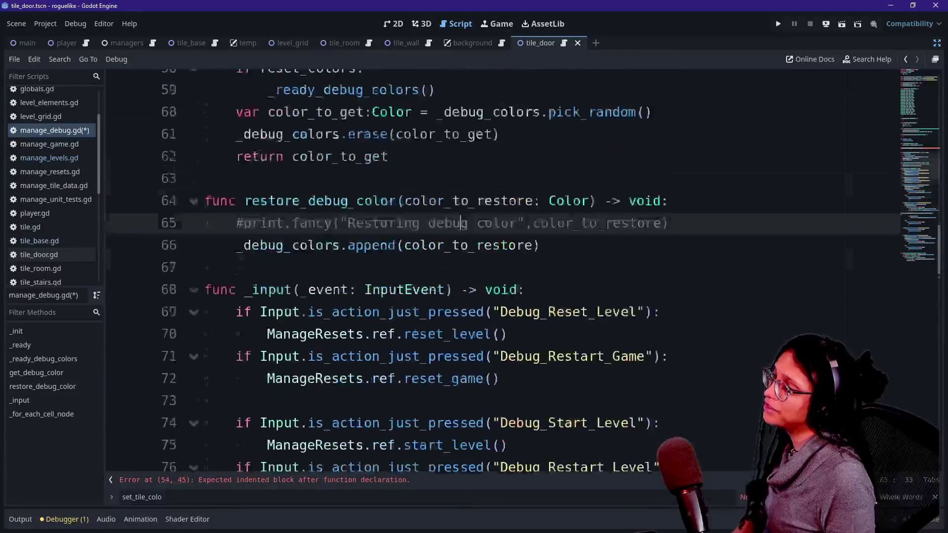
pyautogui.click(236, 216)
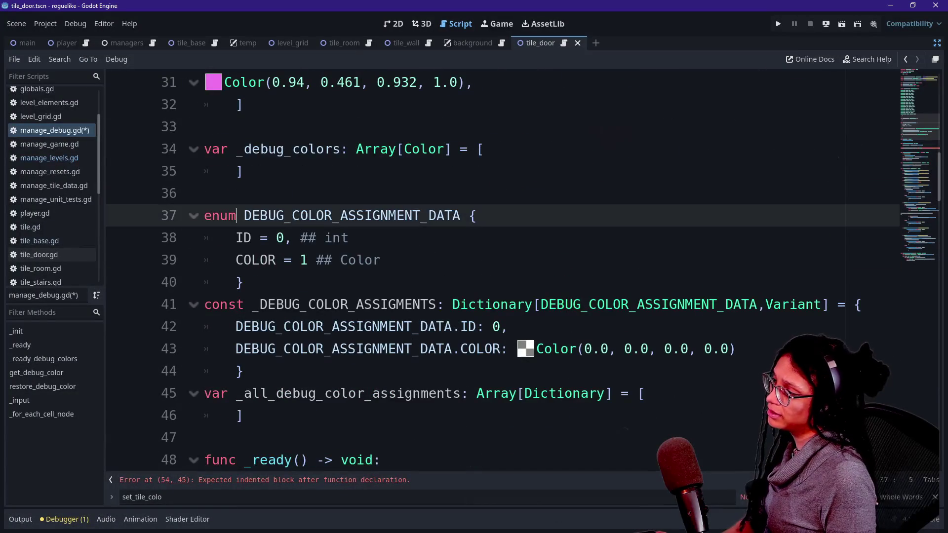
pyautogui.write('_')
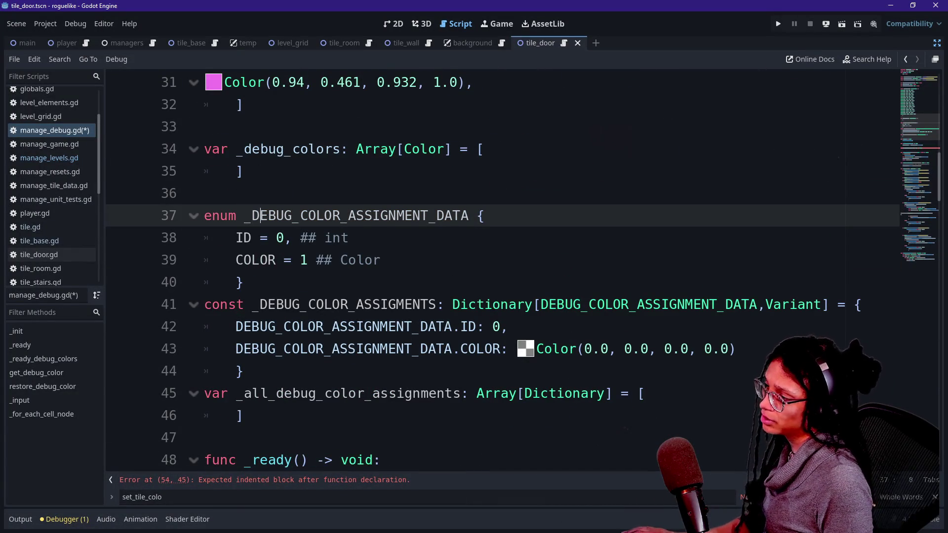
# Write the for loop over assignment_dictionary: Dictionary, wrapping with a backslash before 'in'
pyautogui.scroll(-3, 551, 270)
pyautogui.click(236, 415)
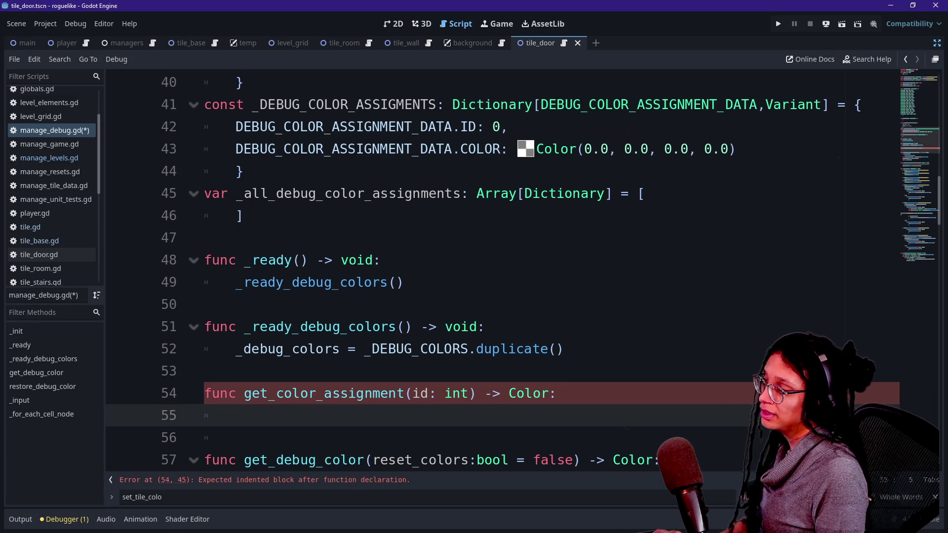
pyautogui.write('for ')
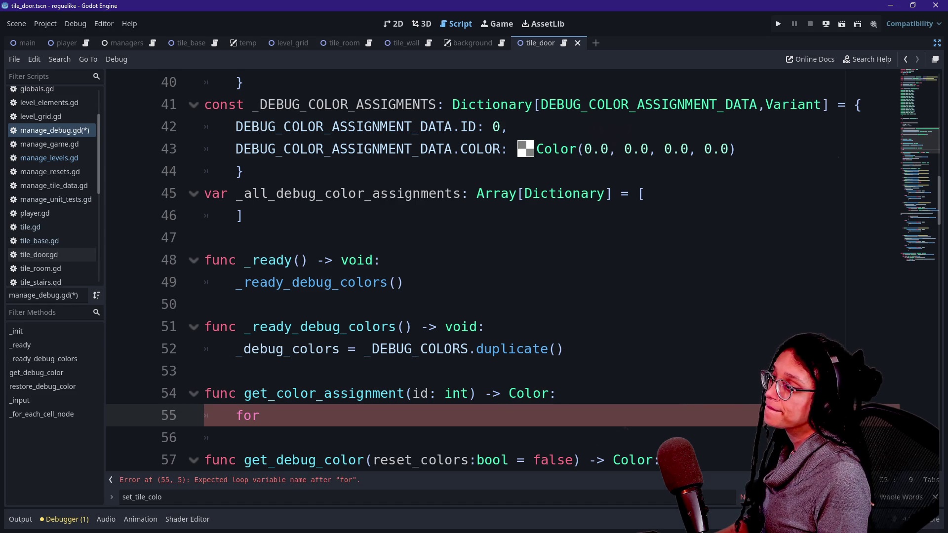
pyautogui.write('color')
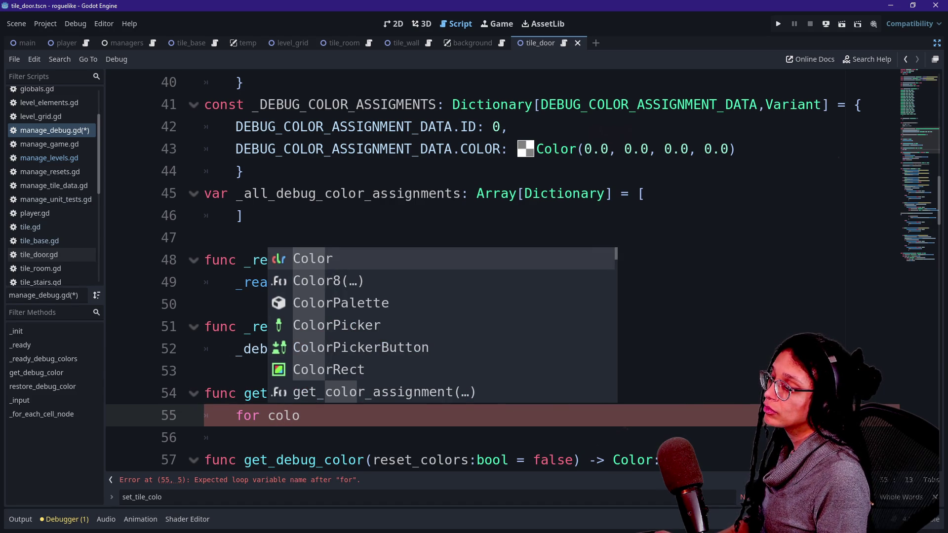
pyautogui.press('BackSpace')
pyautogui.press('BackSpace')
pyautogui.press('BackSpace')
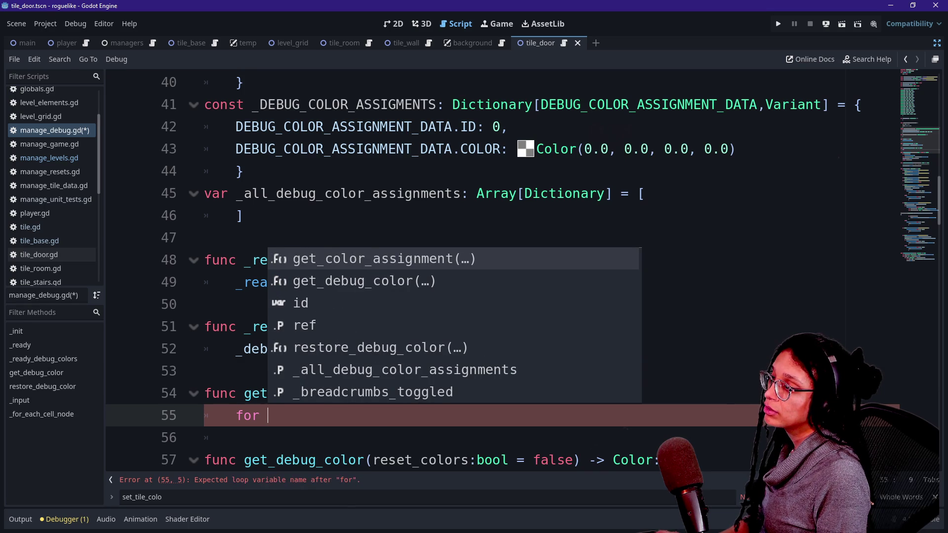
pyautogui.write('assignment_')
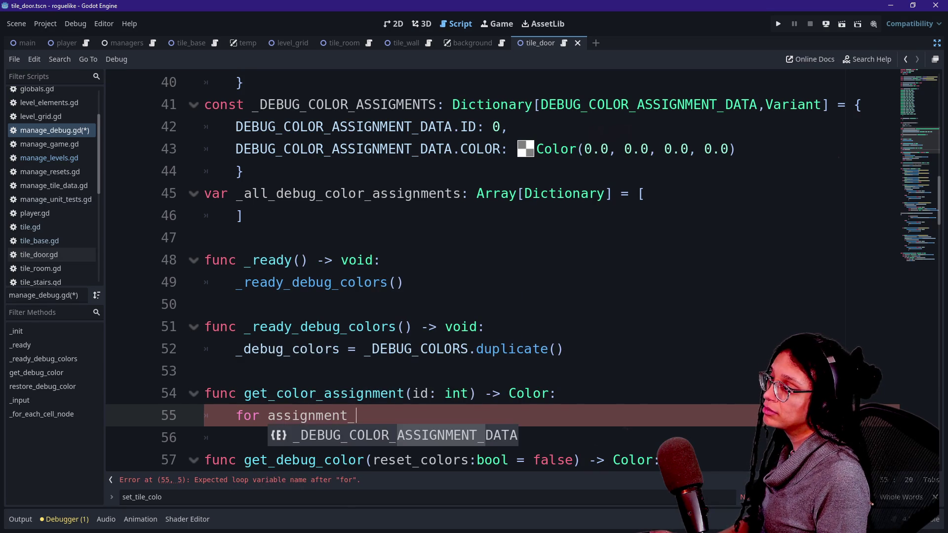
pyautogui.write('d')
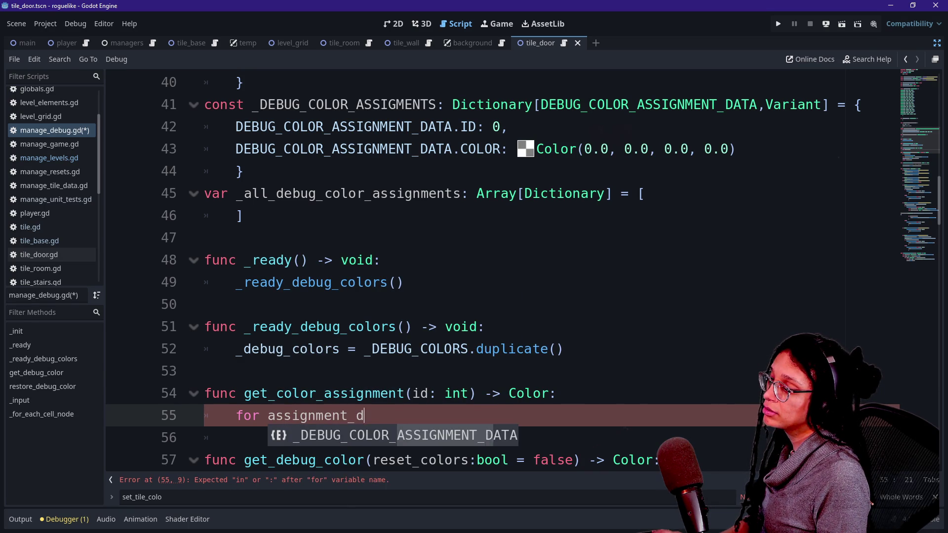
pyautogui.write('ictionary: Dic')
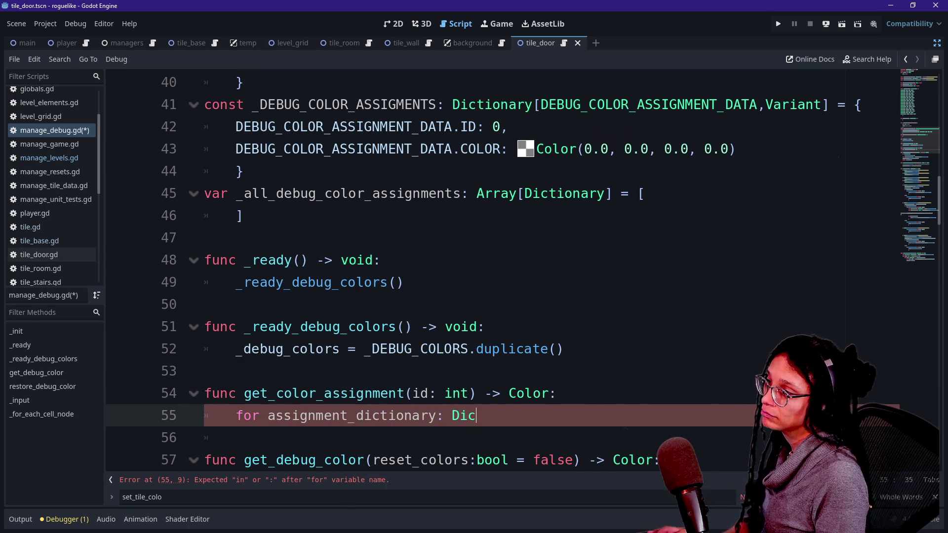
pyautogui.write('tionary in ')
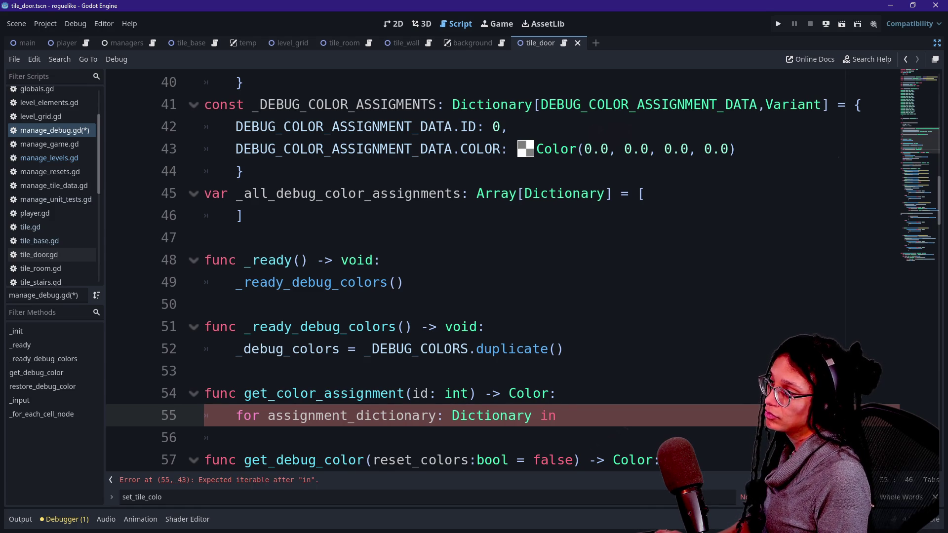
pyautogui.write('_all_de')
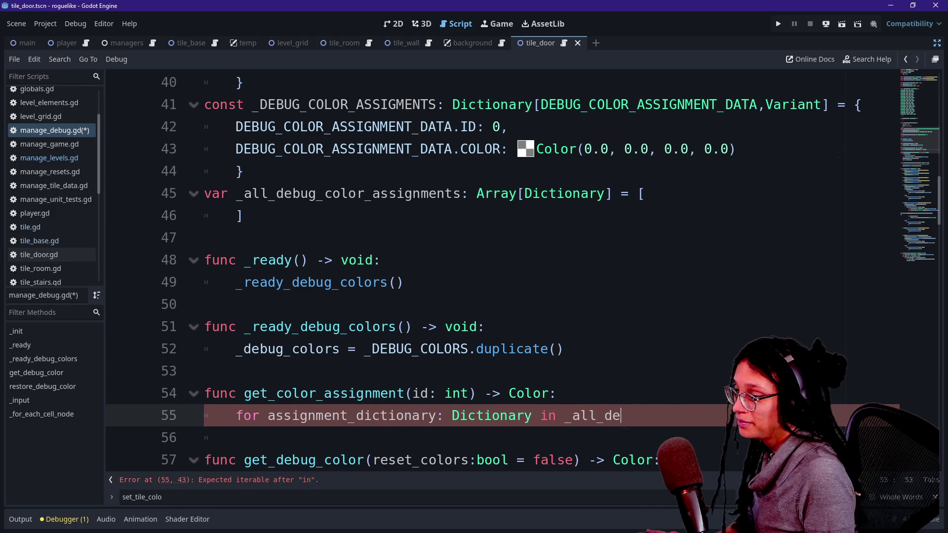
pyautogui.click(541, 415)
pyautogui.write('\\')
pyautogui.press('Return')
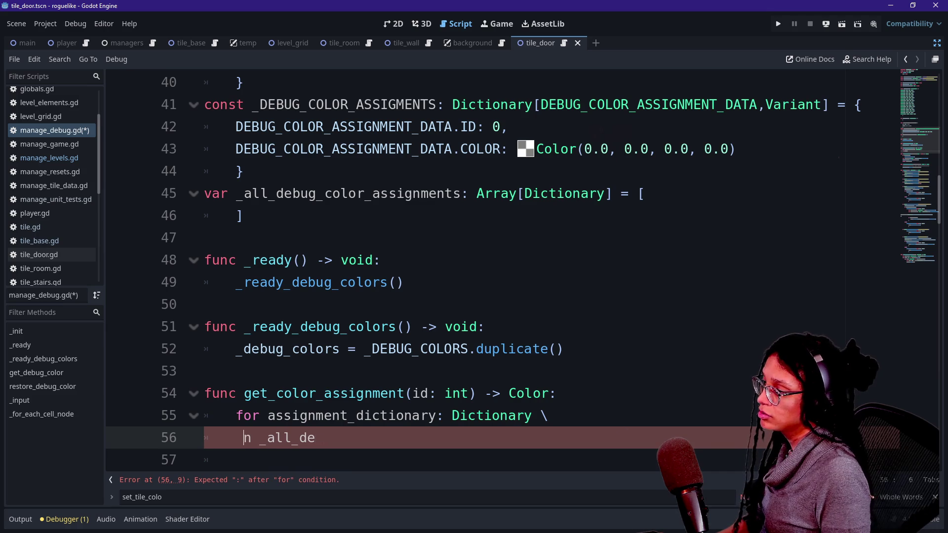
pyautogui.press('BackSpace')
# Complete the iterable as _all_debug_color_assignments, add the colon, and open the loop body
pyautogui.click(316, 438)
pyautogui.write('b')
pyautogui.press('Return')
pyautogui.write(':')
pyautogui.press('Return')
pyautogui.scroll(-1, 494, 266)
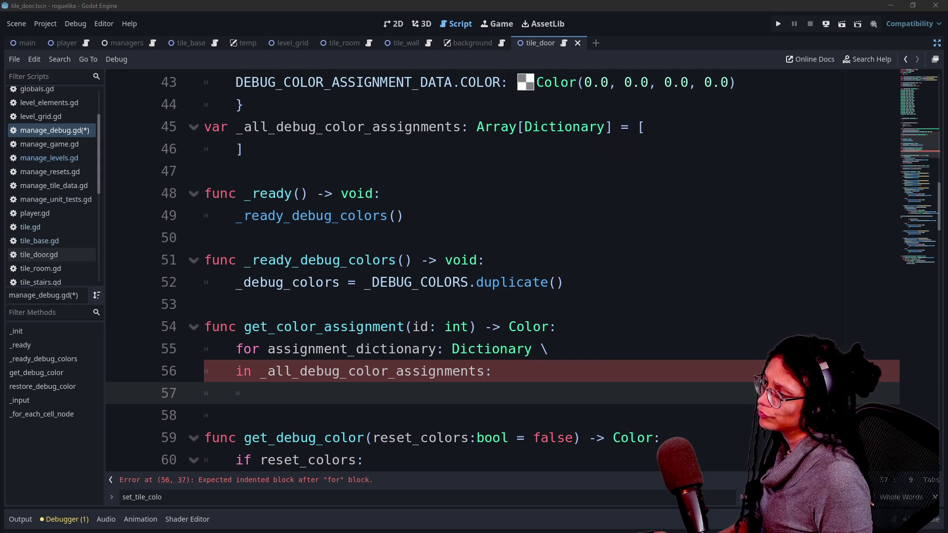
pyautogui.hotkey('alt', 'Tab')
# Begin the condition 'if assignment_dictionary[_DEBUG_COLOR_ASSIGNMENT_DATA.ID' using autocomplete
pyautogui.write('if ')
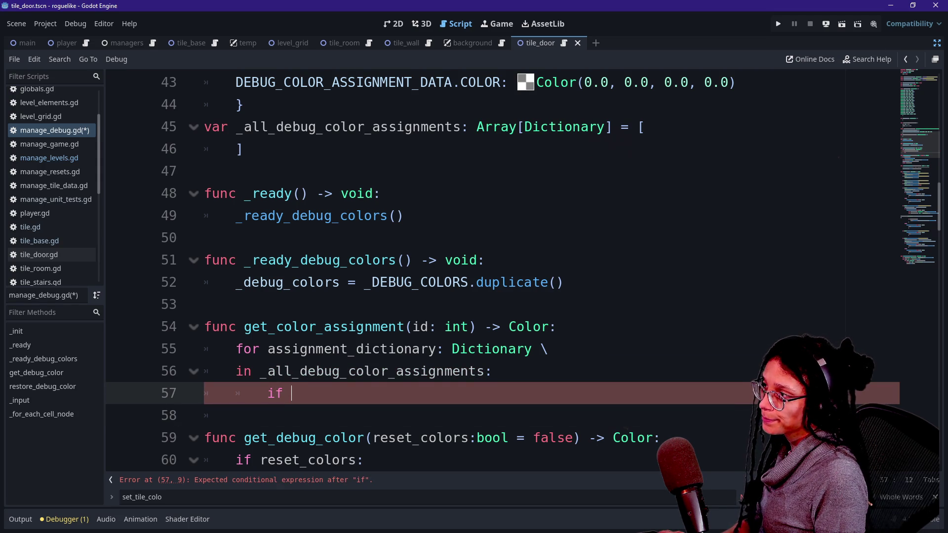
pyautogui.write('ass')
pyautogui.press('Return')
pyautogui.write('[')
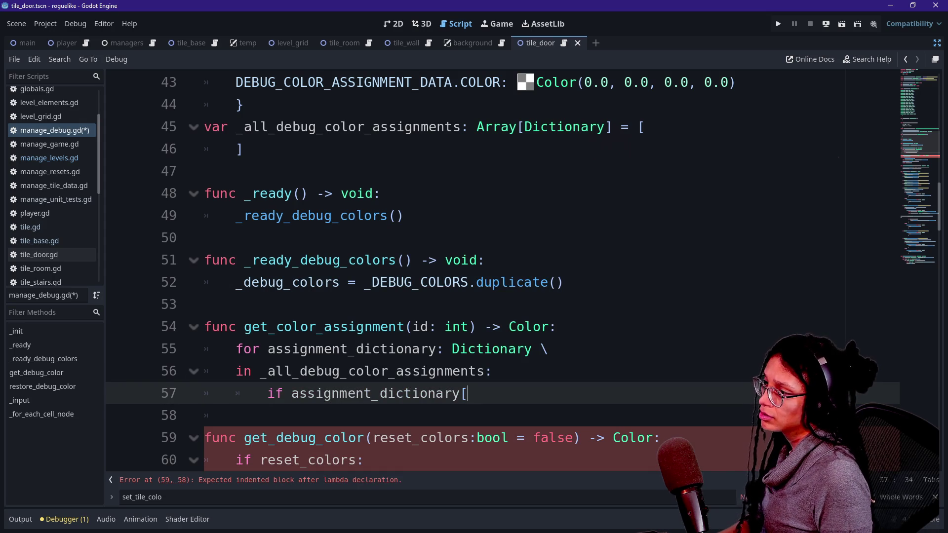
pyautogui.write('D')
pyautogui.press('BackSpace')
pyautogui.write('_DEB')
pyautogui.press('Down')
pyautogui.press('Down')
pyautogui.press('Down')
pyautogui.press('Up')
pyautogui.press('Up')
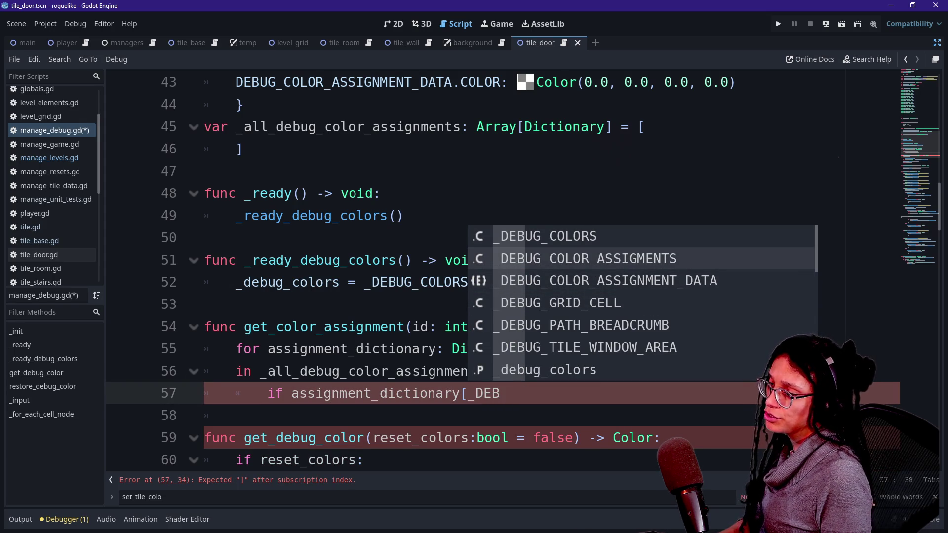
pyautogui.press('Down')
pyautogui.press('Return')
pyautogui.write('\\.')
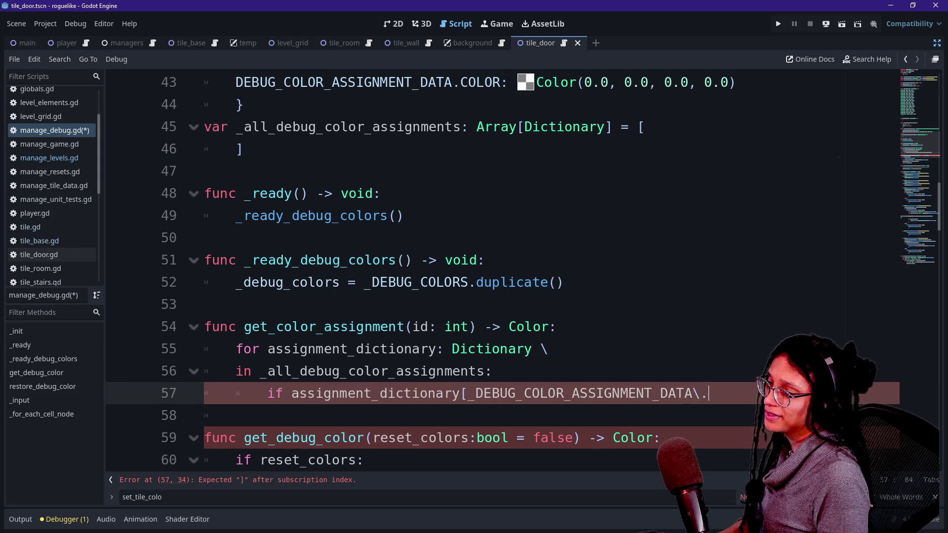
pyautogui.press('BackSpace')
pyautogui.press('BackSpace')
pyautogui.write('A.ID')
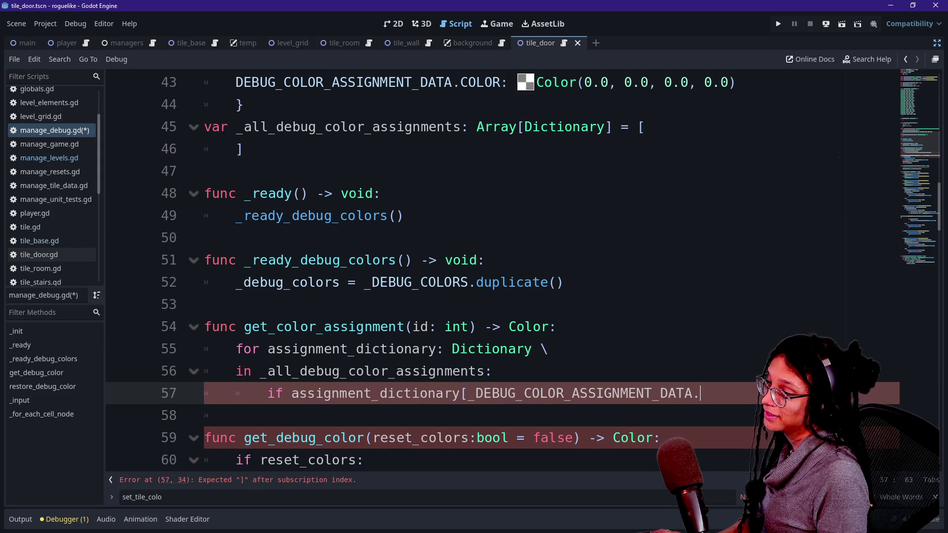
# Move the ID key onto its own line, close with ], add '== id:', and open the body
pyautogui.click(467, 393)
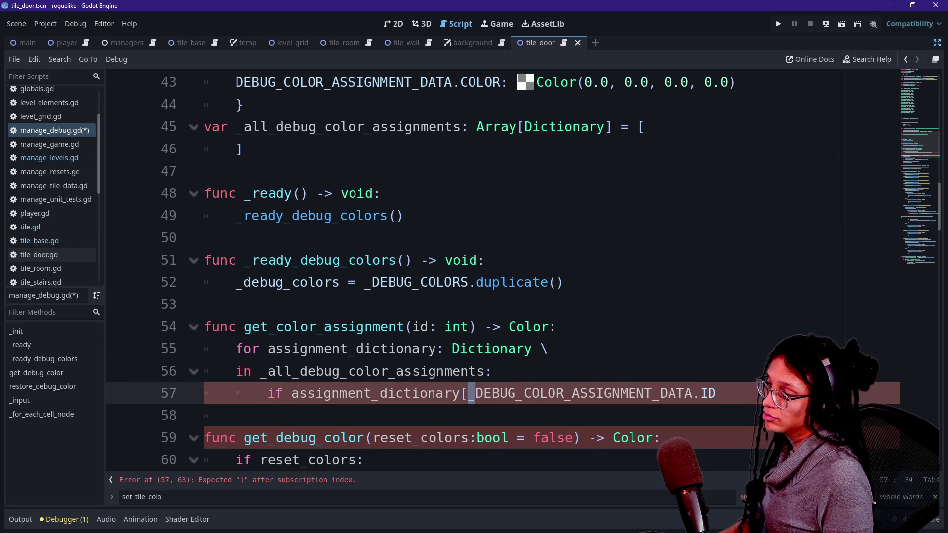
pyautogui.press('Return')
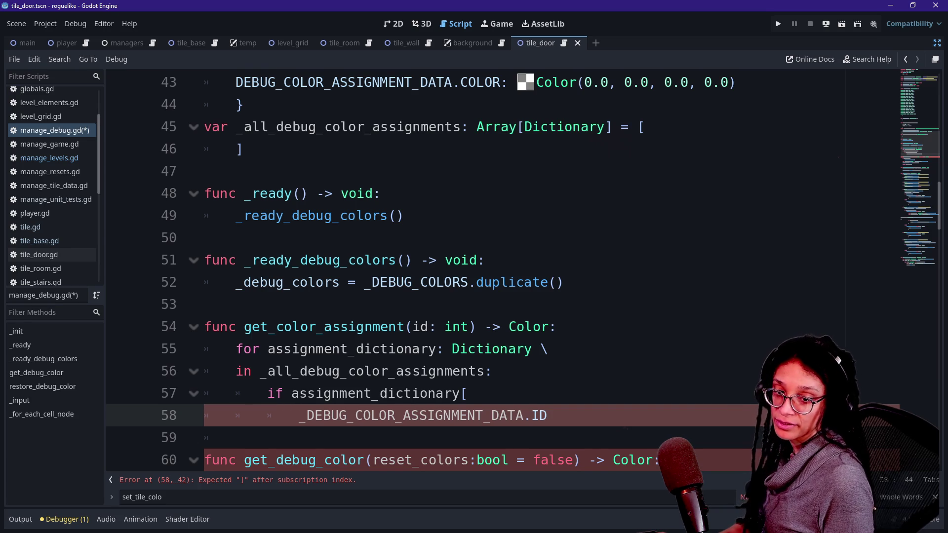
pyautogui.press('Down')
pyautogui.press('Up')
pyautogui.press('Up')
pyautogui.press('Up')
pyautogui.press('Up')
pyautogui.press('Down')
pyautogui.press('Down')
pyautogui.press('Down')
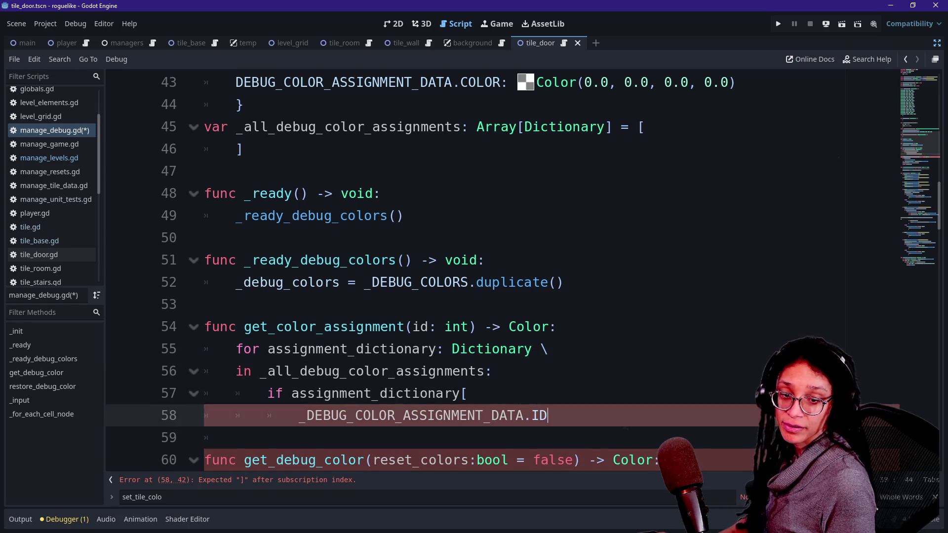
pyautogui.press('Down')
pyautogui.press('Down')
pyautogui.press('Down')
pyautogui.press('Up')
pyautogui.press('Up')
pyautogui.press('Up')
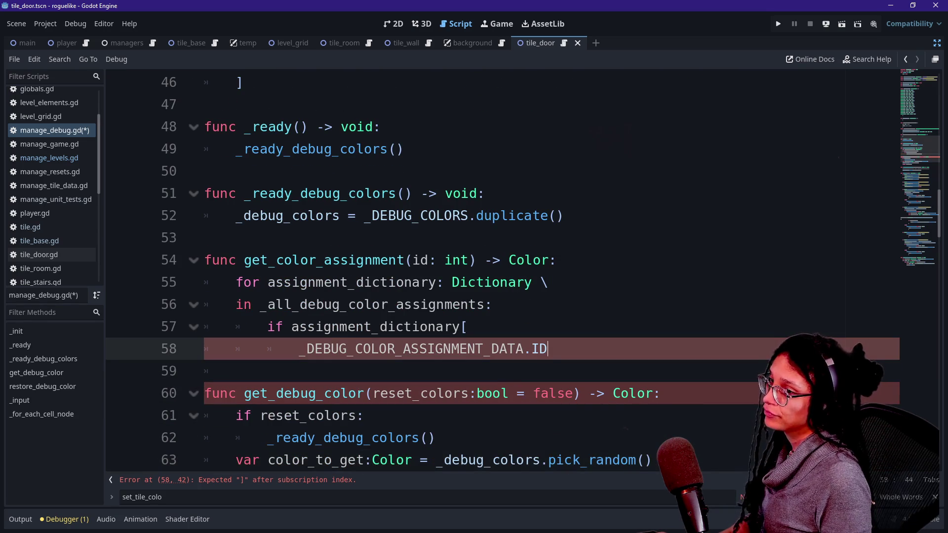
pyautogui.write(']')
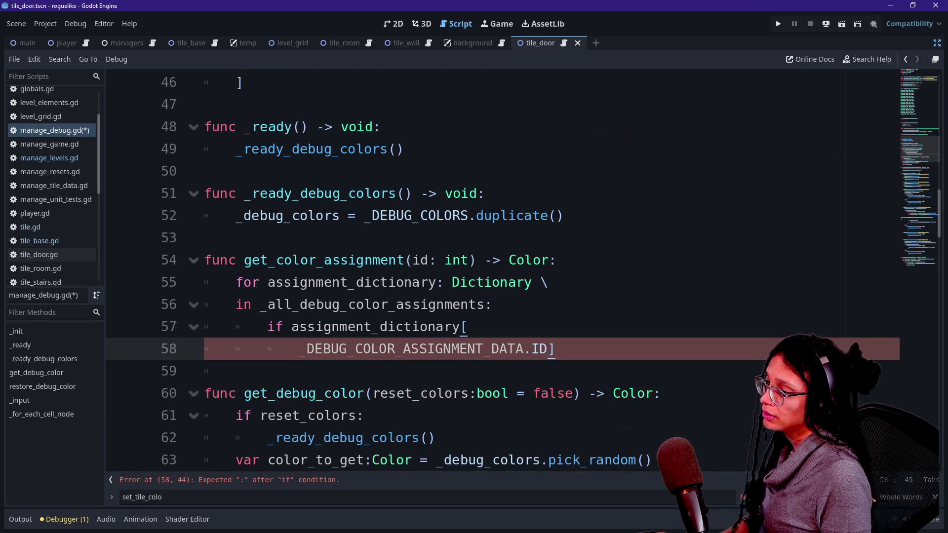
pyautogui.press('Up')
pyautogui.press('Up')
pyautogui.press('Down')
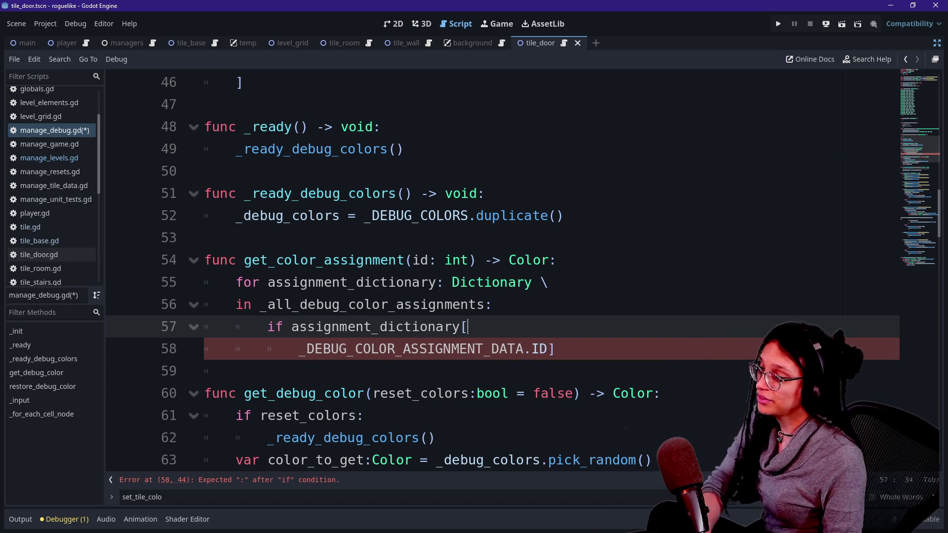
pyautogui.click(399, 486)
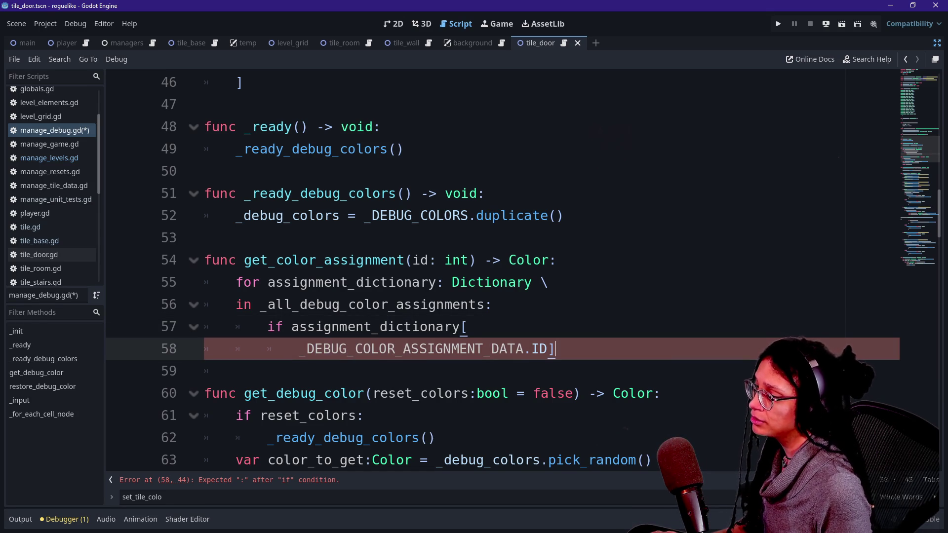
pyautogui.write(' == ')
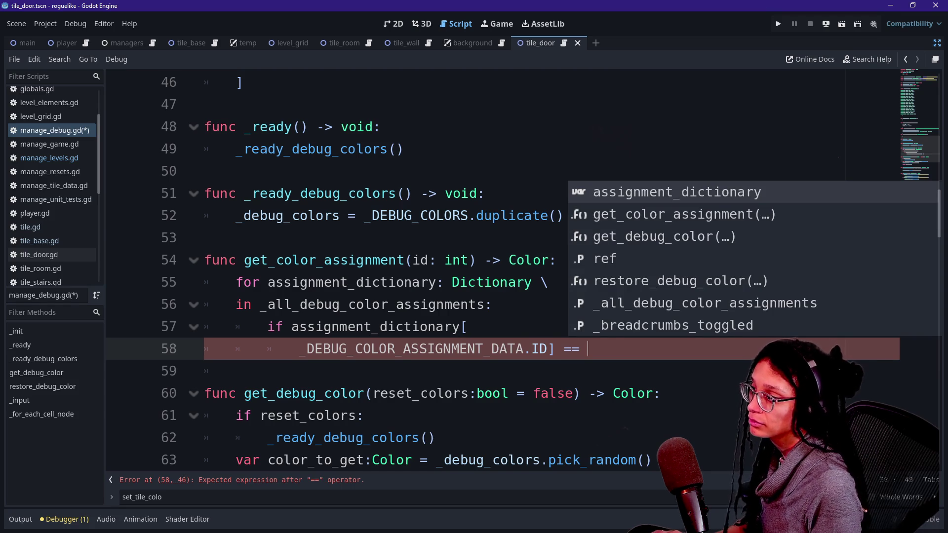
pyautogui.write('id')
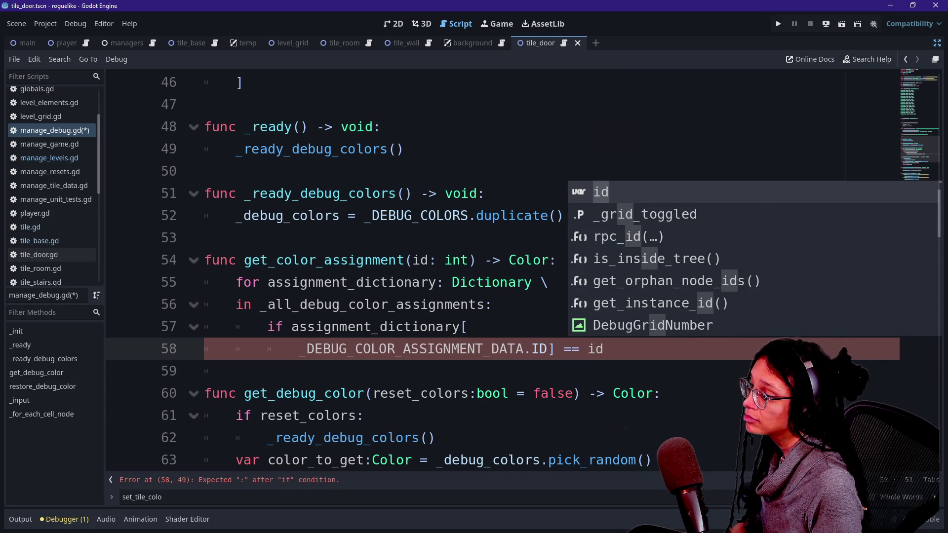
pyautogui.write(':')
pyautogui.press('Return')
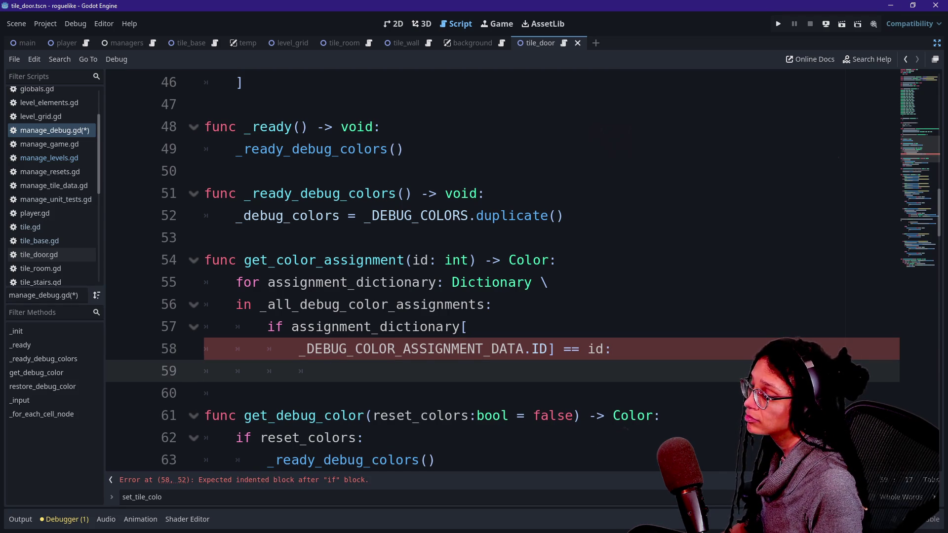
pyautogui.scroll(-1, 502, 269)
# Start the declaration 'var color_to_return: Color = \' with a line continuation
pyautogui.write('return')
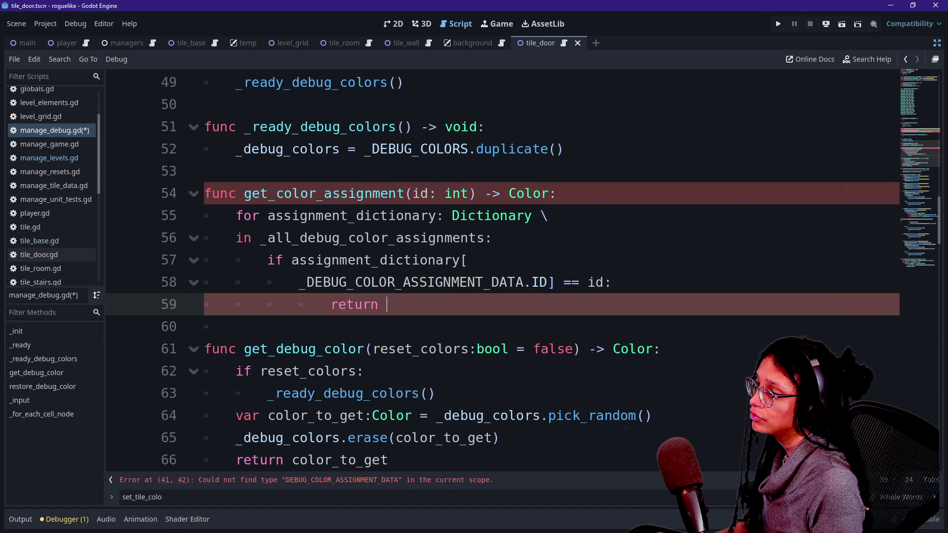
pyautogui.press('BackSpace')
pyautogui.press('BackSpace')
pyautogui.press('BackSpace')
pyautogui.write('var color:')
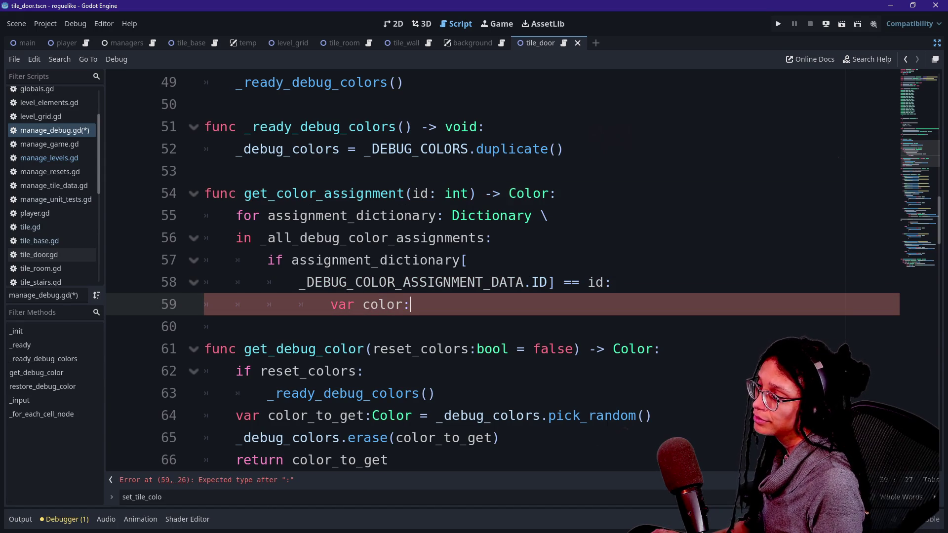
pyautogui.press('BackSpace')
pyautogui.write('_to')
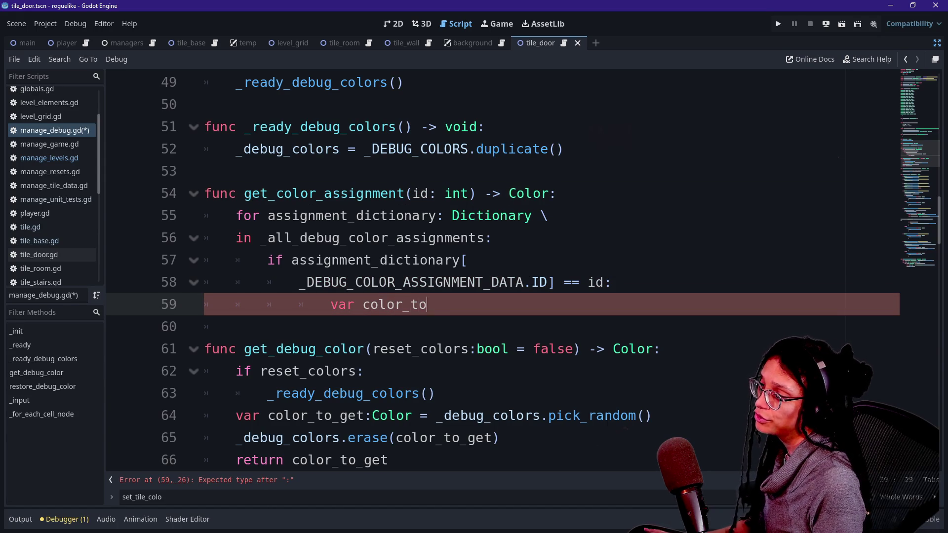
pyautogui.write('_return: C')
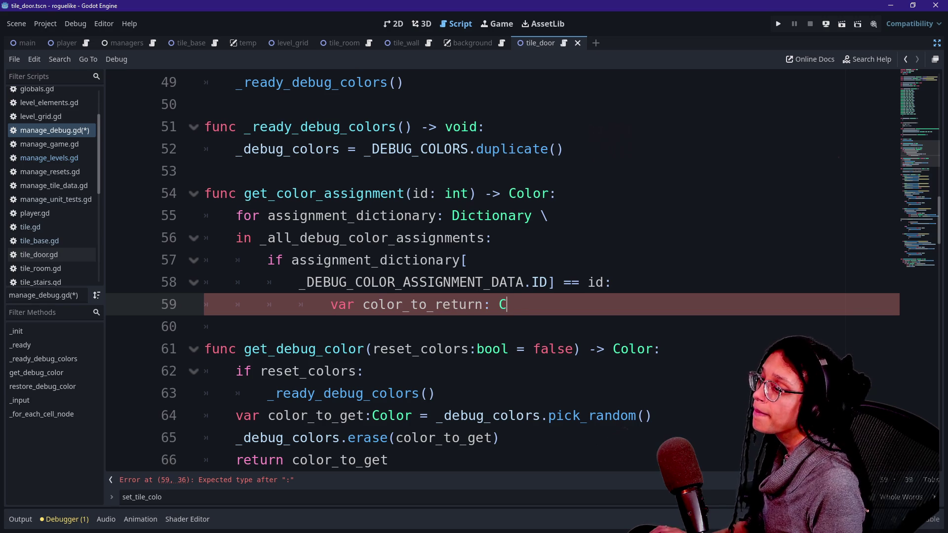
pyautogui.write('olor = ')
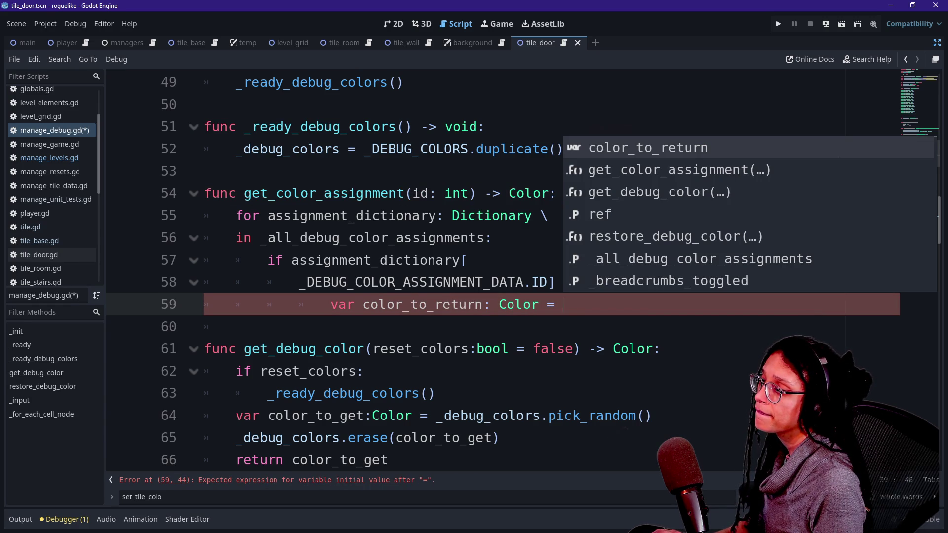
pyautogui.write('\\')
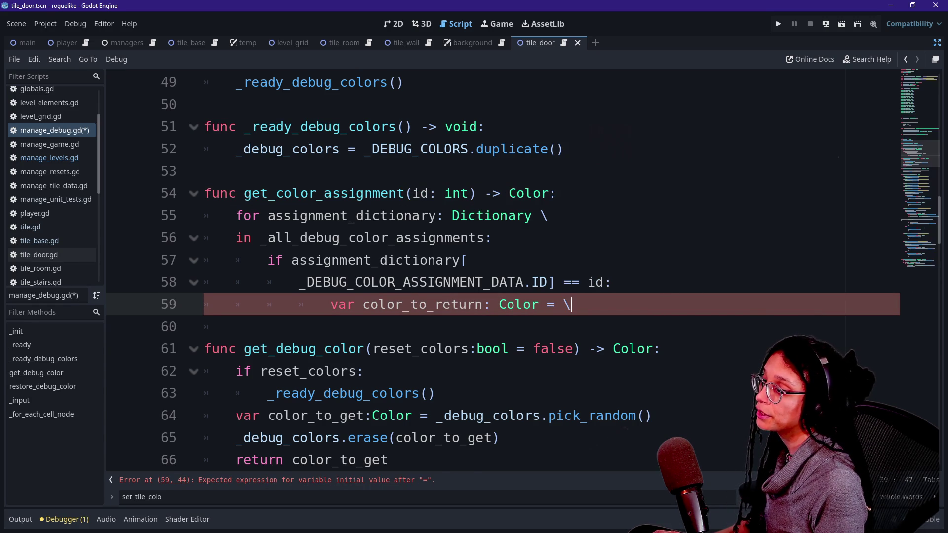
pyautogui.press('Return')
# Continue on the next line with assignment_dictionary[_DEBUG_COLOR_ASSIGNMENT_DATA, with the key on its own line
pyautogui.write('d')
pyautogui.press('BackSpace')
pyautogui.write('d')
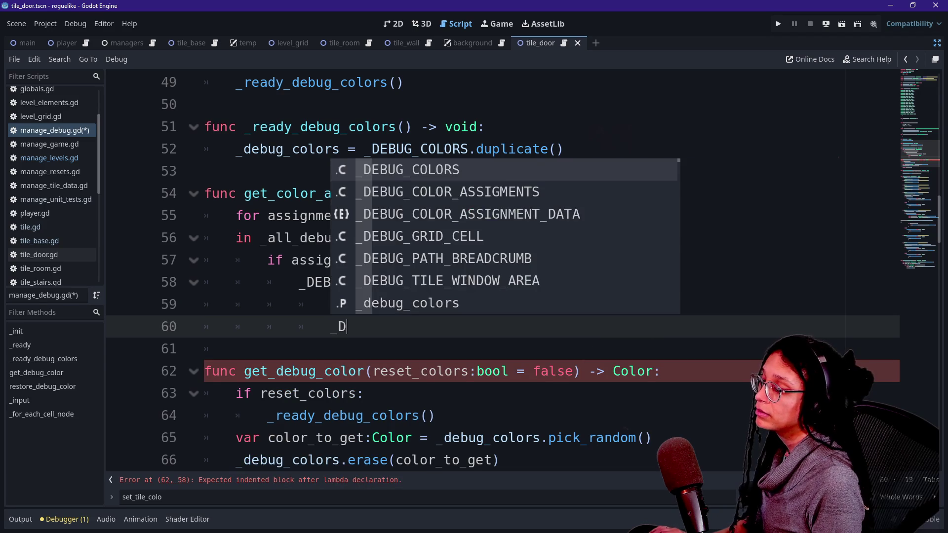
pyautogui.press('BackSpace')
pyautogui.write('[')
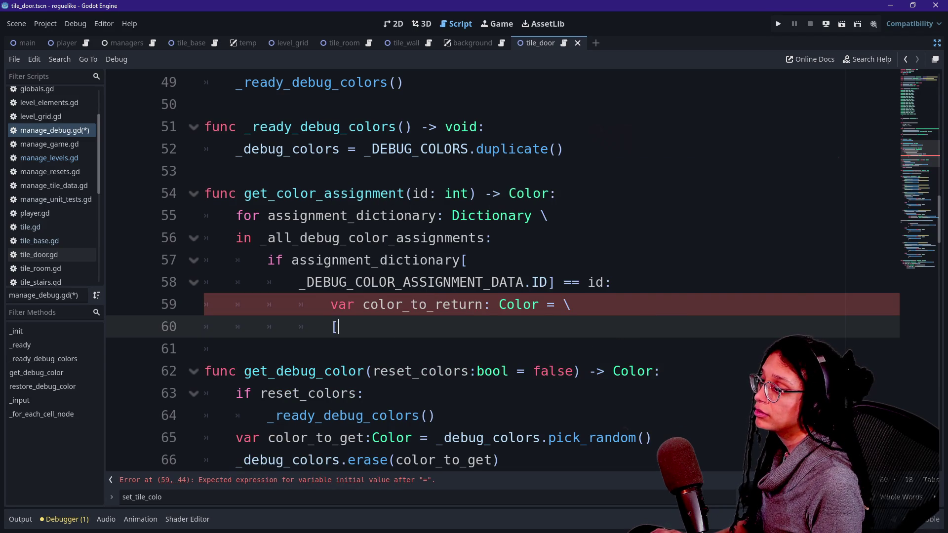
pyautogui.write('ass')
pyautogui.press('BackSpace')
pyautogui.press('BackSpace')
pyautogui.press('BackSpace')
pyautogui.write('ass')
pyautogui.press('Return')
pyautogui.write('[_')
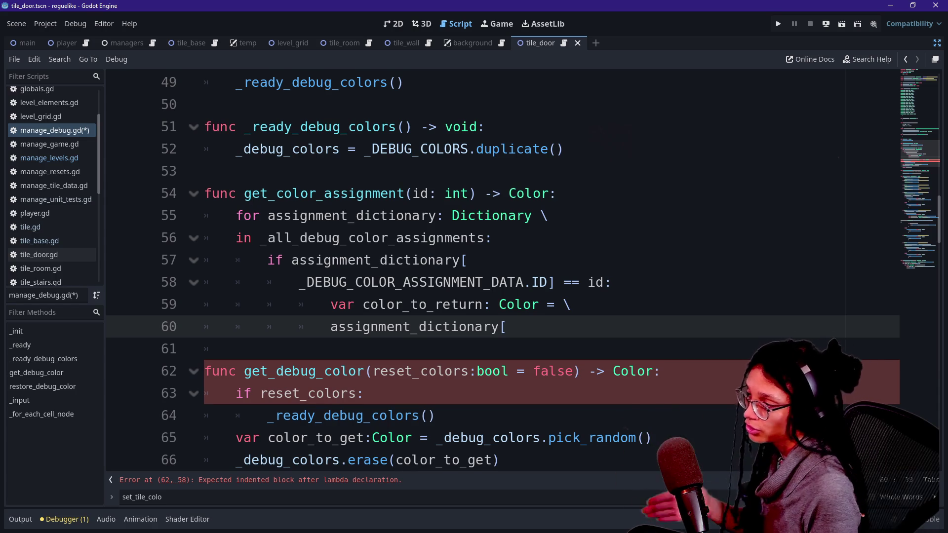
pyautogui.write('DEBUG')
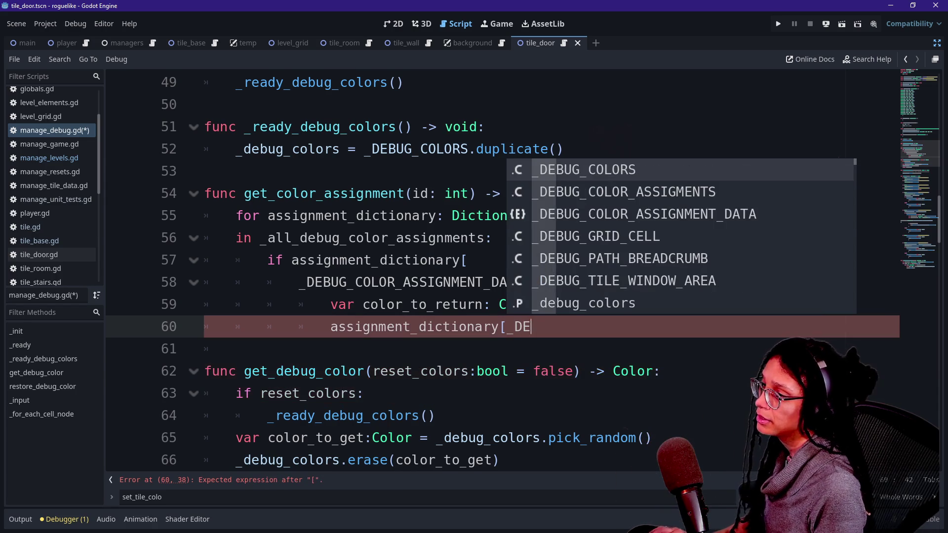
pyautogui.press('Return')
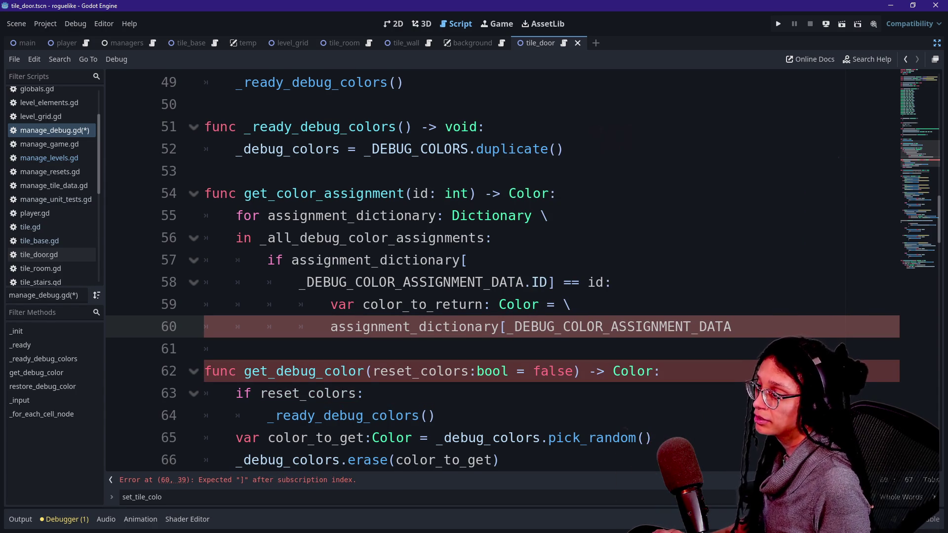
pyautogui.hotkey('ctrl', 'Left')
pyautogui.press('Return')
pyautogui.press('End')
pyautogui.doubleClick(423, 282)
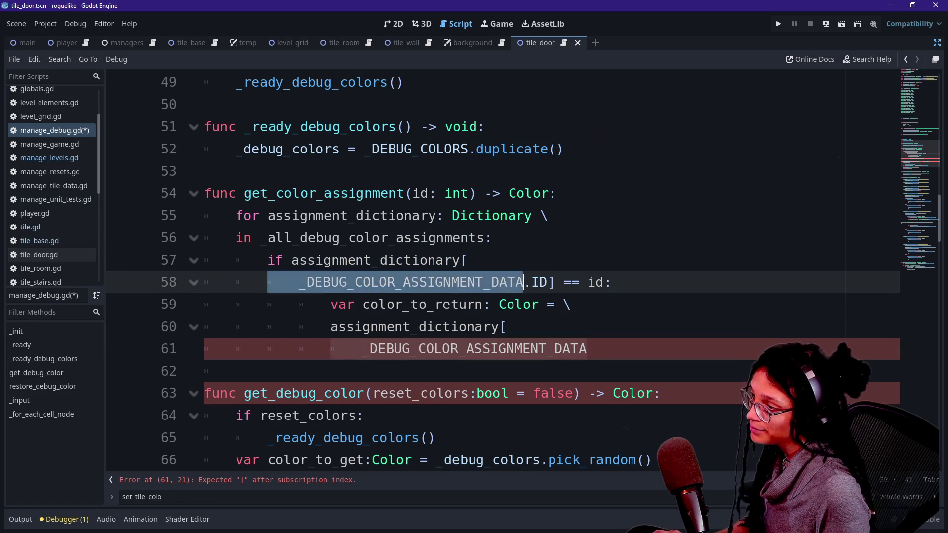
# Dedent the if block on lines 58–61 of get_color_assignment, with line 61 one extra level
pyautogui.click(313, 216)
pyautogui.moveTo(313, 216); pyautogui.dragTo(504, 327)
pyautogui.click(587, 349)
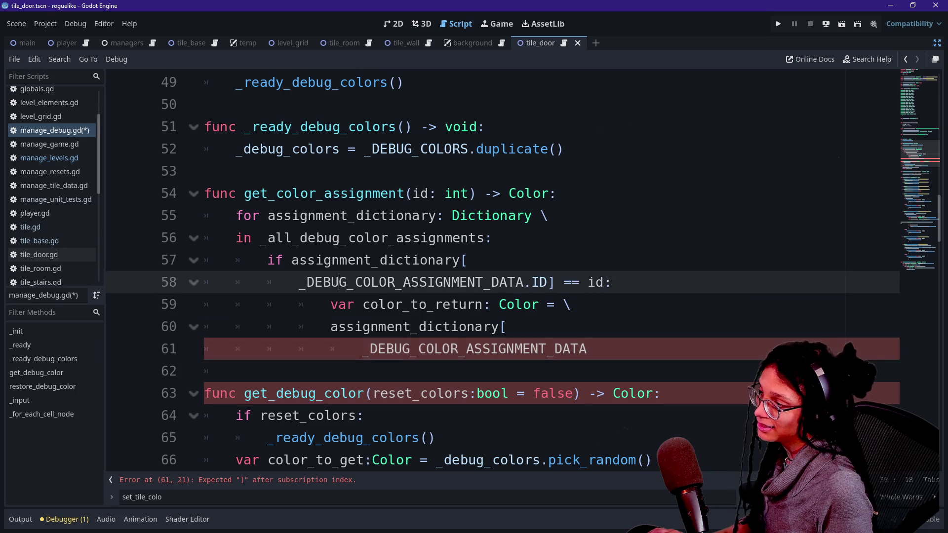
pyautogui.moveTo(299, 282); pyautogui.dragTo(444, 349)
pyautogui.hotkey('shift', 'Tab')
pyautogui.click(306, 305)
pyautogui.moveTo(324, 304)
pyautogui.mouseDown()
pyautogui.moveTo(477, 327)
pyautogui.moveTo(370, 349)
pyautogui.mouseUp()
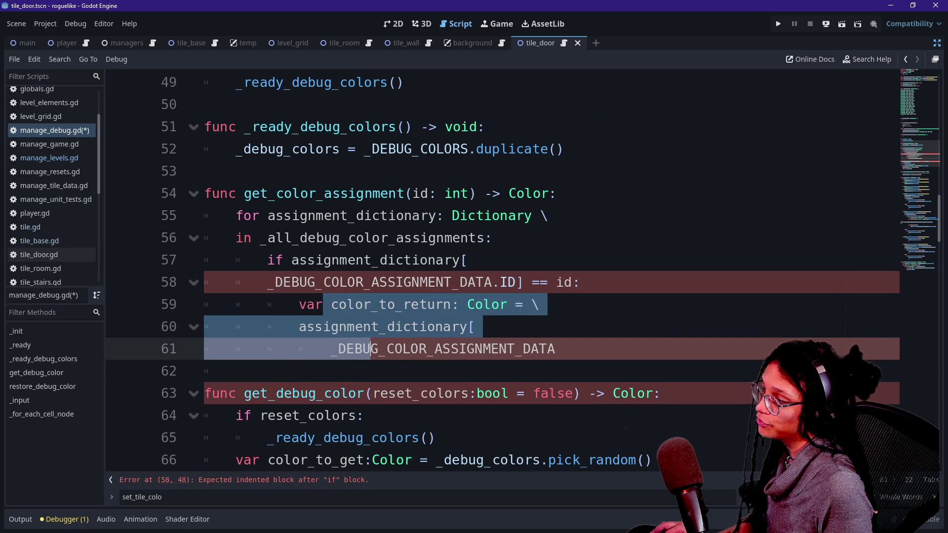
pyautogui.click(275, 260)
pyautogui.click(346, 349)
pyautogui.hotkey('shift', 'Tab')
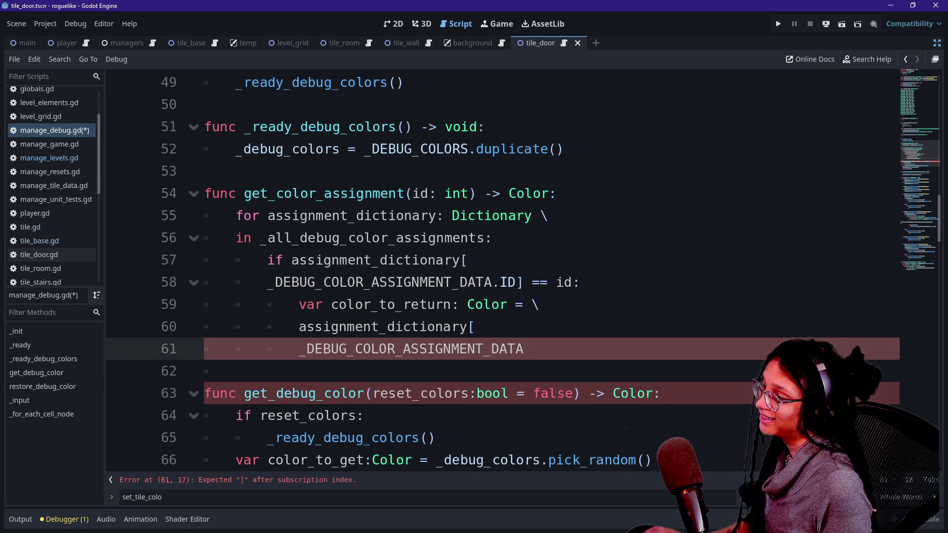
pyautogui.click(403, 349)
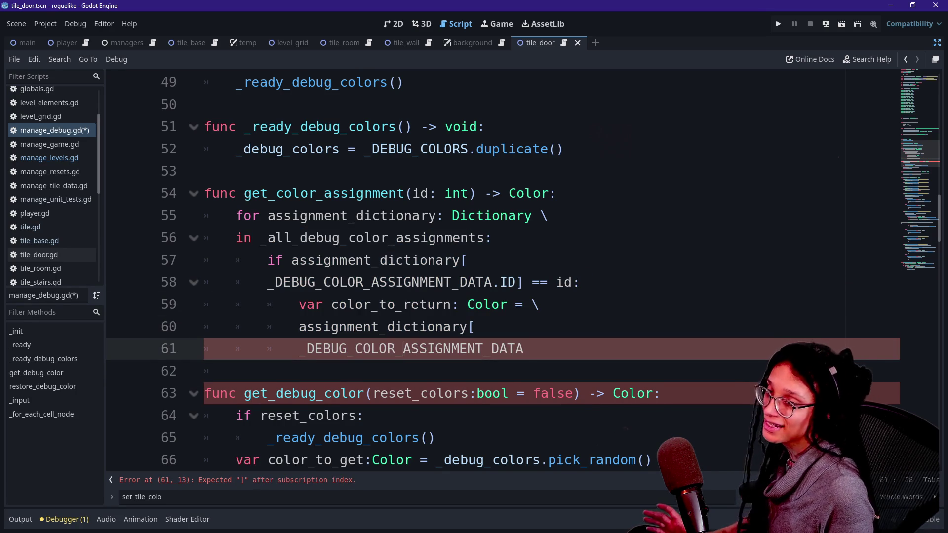
# Close the lookup with .COLOR] and begin a return line beneath it
pyautogui.click(524, 349)
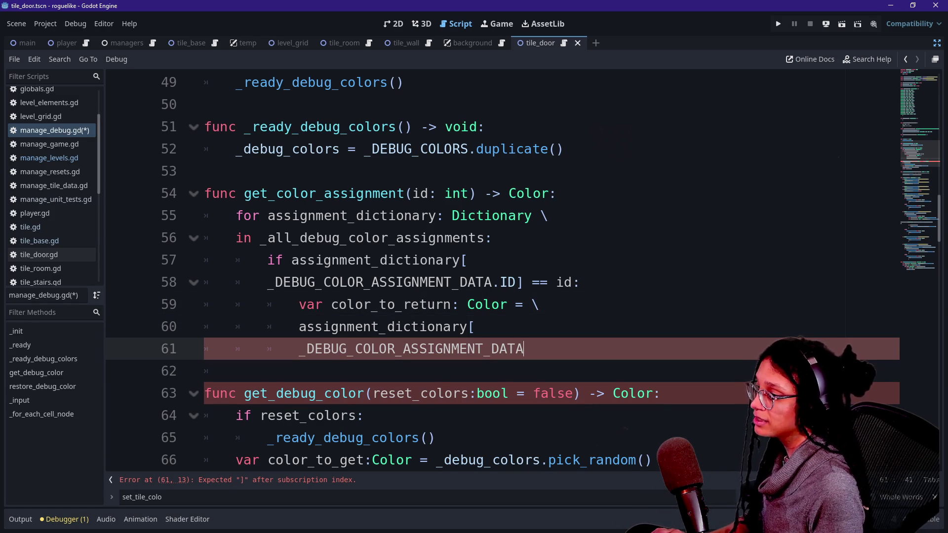
pyautogui.write('.COLOR')
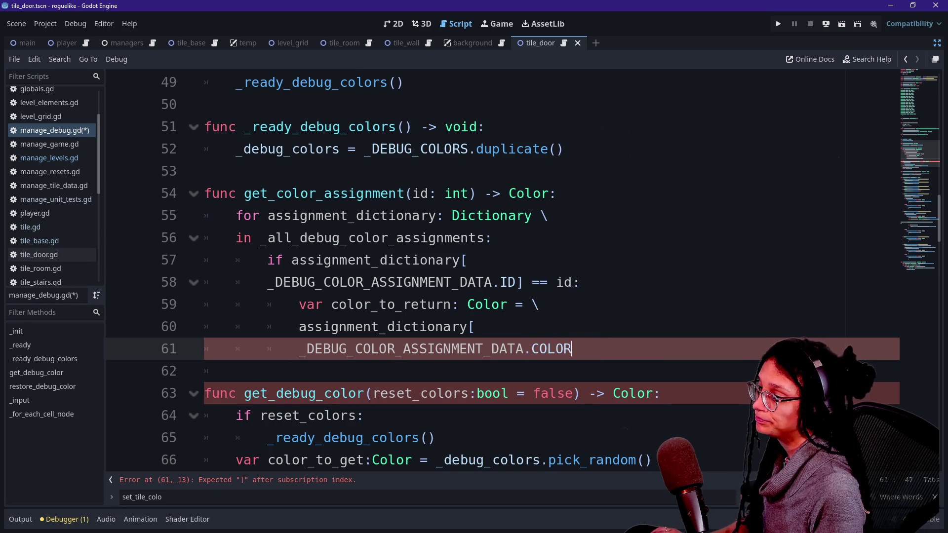
pyautogui.write(']')
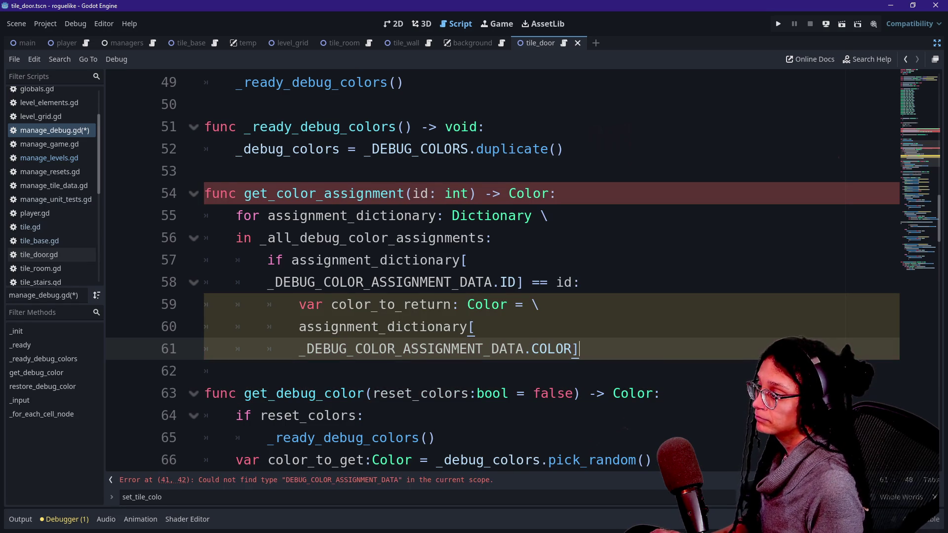
pyautogui.press('Return')
pyautogui.write('return')
pyautogui.press('BackSpace')
pyautogui.press('BackSpace')
pyautogui.press('BackSpace')
pyautogui.moveTo(299, 304); pyautogui.dragTo(459, 304)
# Change the in-if declaration to a plain 'color_to_return =' assignment
pyautogui.write('color')
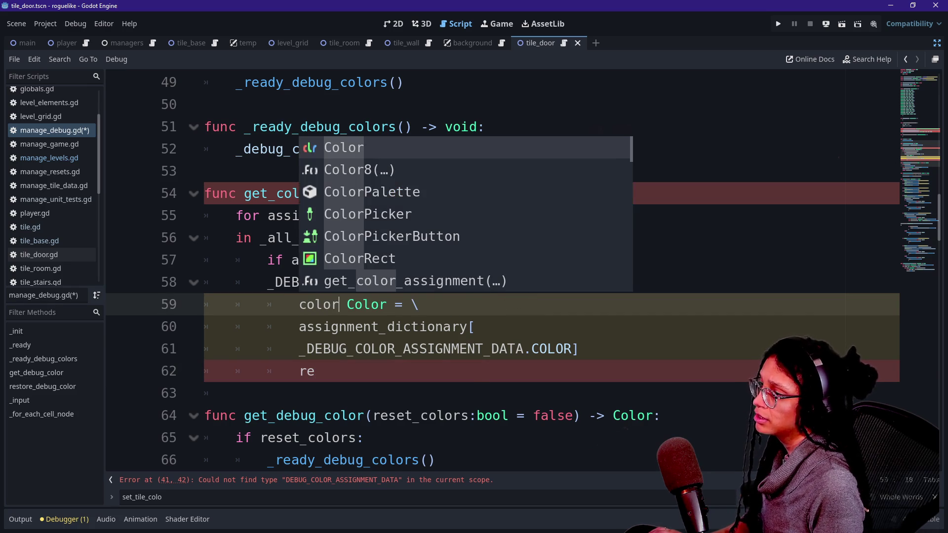
pyautogui.write('_to_return =')
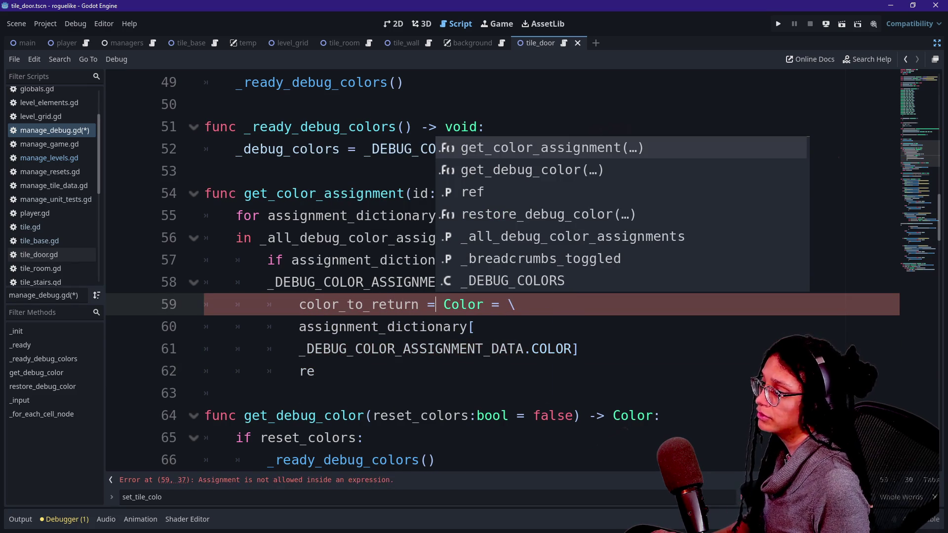
pyautogui.press('Escape')
pyautogui.press('Delete')
pyautogui.press('Delete')
pyautogui.press('Delete')
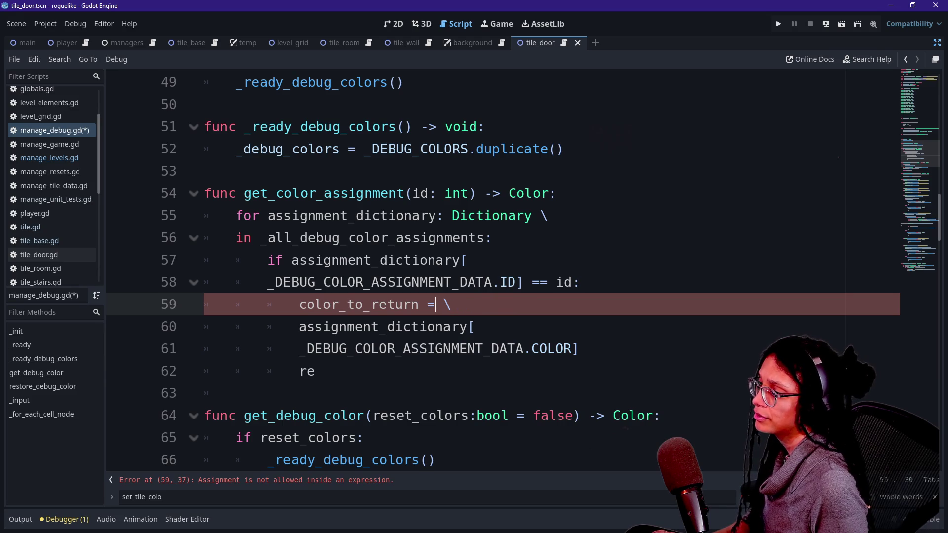
# Declare 'var color_to_return: Color' at the top of get_color_assignment
pyautogui.click(557, 194)
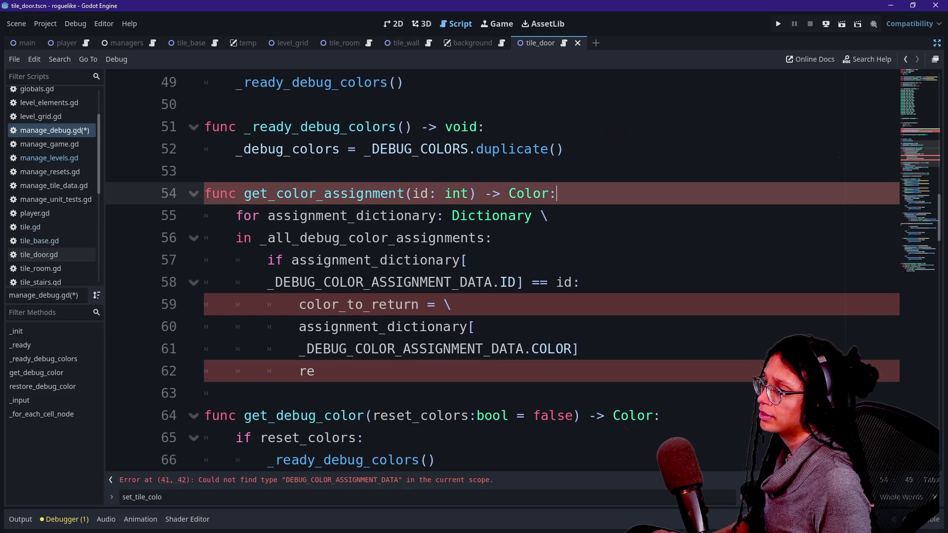
pyautogui.press('Return')
pyautogui.write('var ')
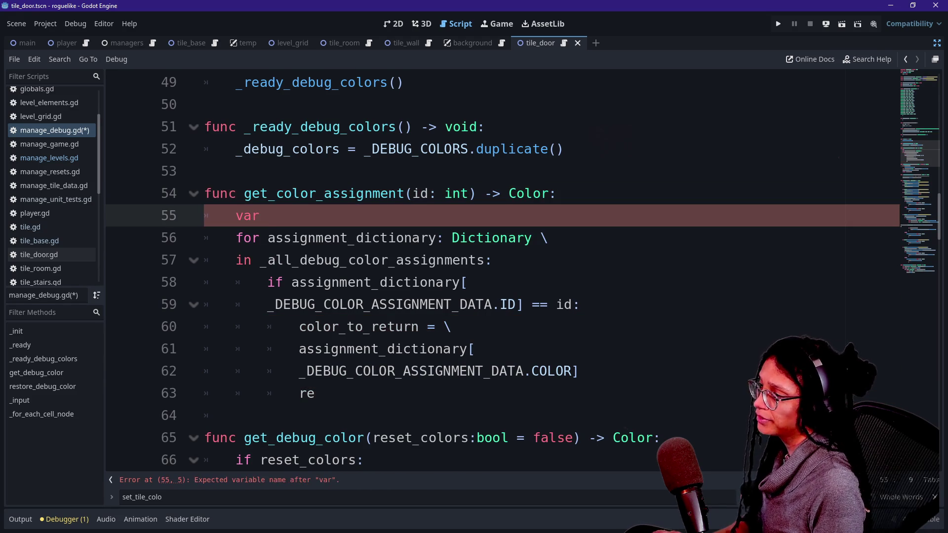
pyautogui.write('color_to')
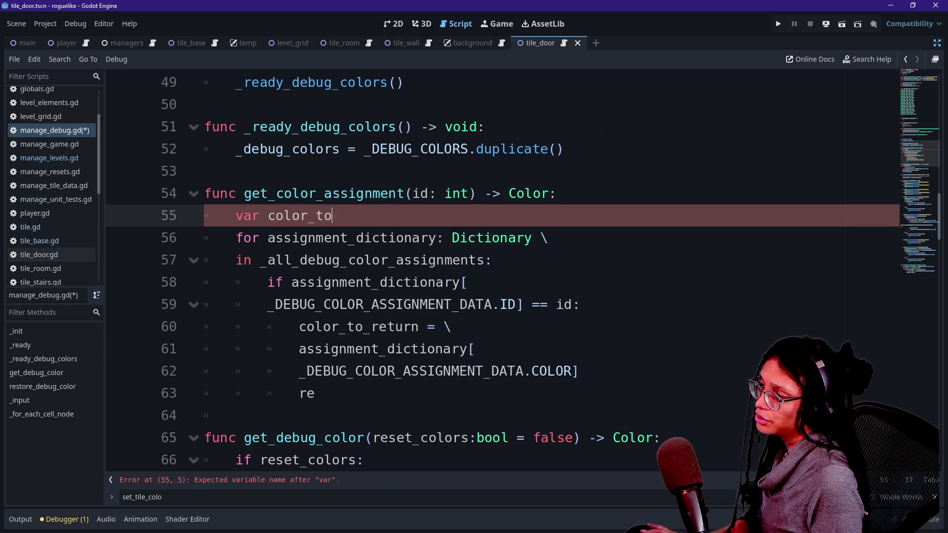
pyautogui.write('_return: Color')
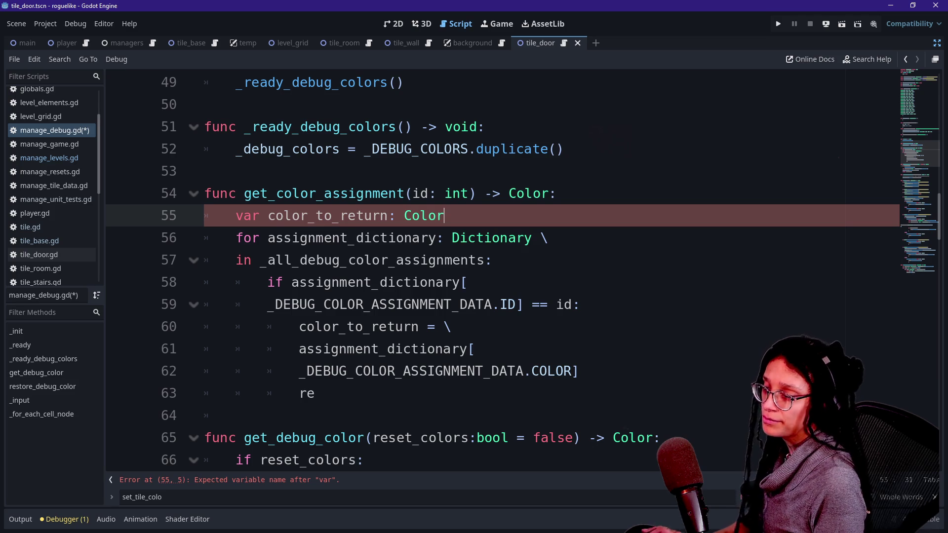
pyautogui.press('BackSpace')
pyautogui.press('Escape')
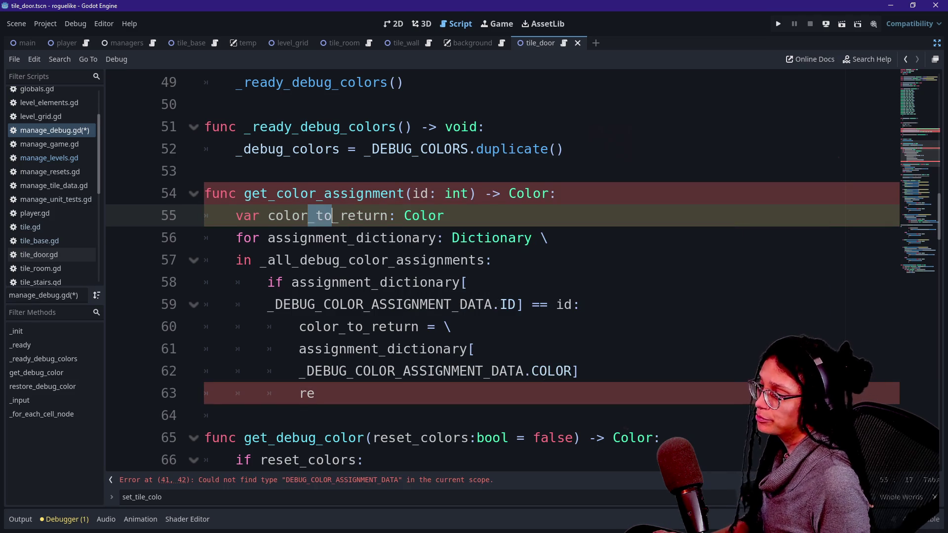
# Finish the return keyword on line 63, then jump to the line-41 error
pyautogui.click(316, 393)
pyautogui.write('turn')
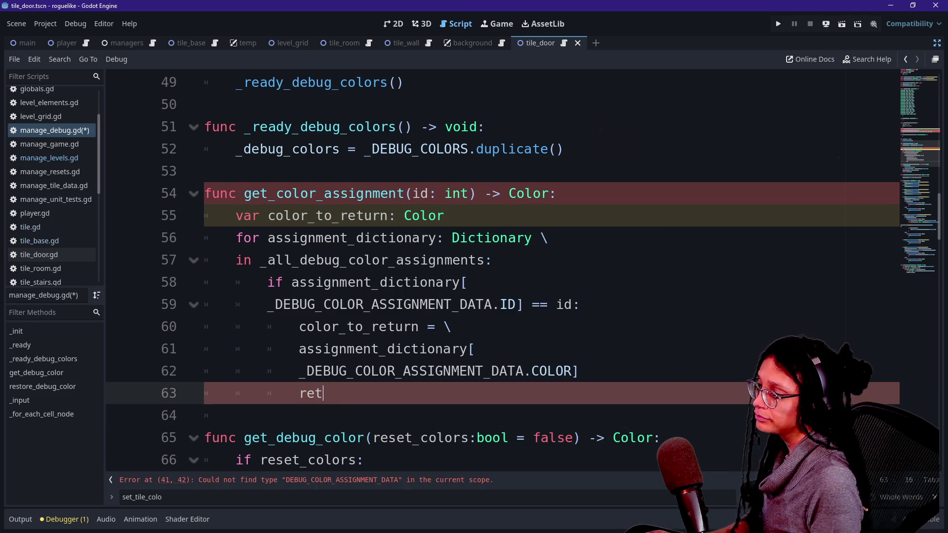
pyautogui.press('BackSpace')
pyautogui.press('BackSpace')
pyautogui.write('r')
pyautogui.press('BackSpace')
pyautogui.write('rn')
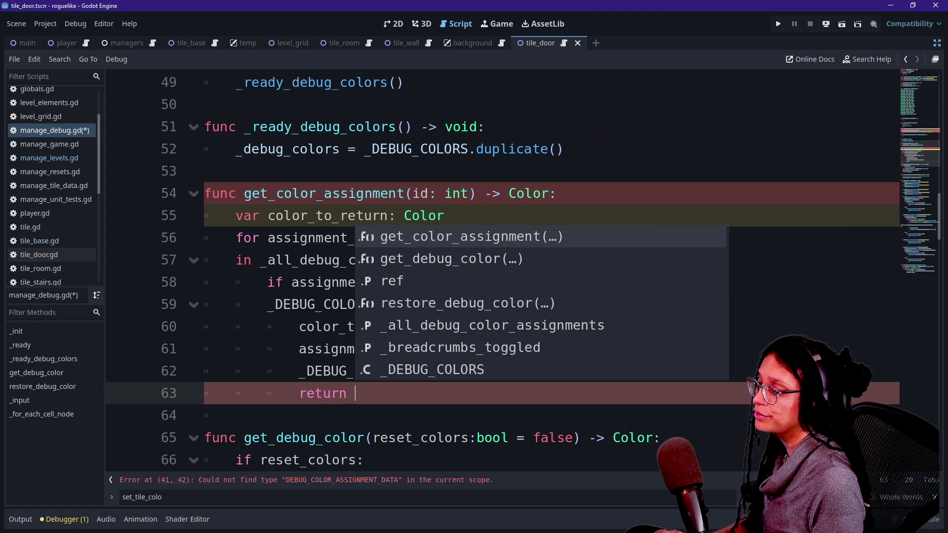
pyautogui.moveTo(267, 371); pyautogui.dragTo(267, 349)
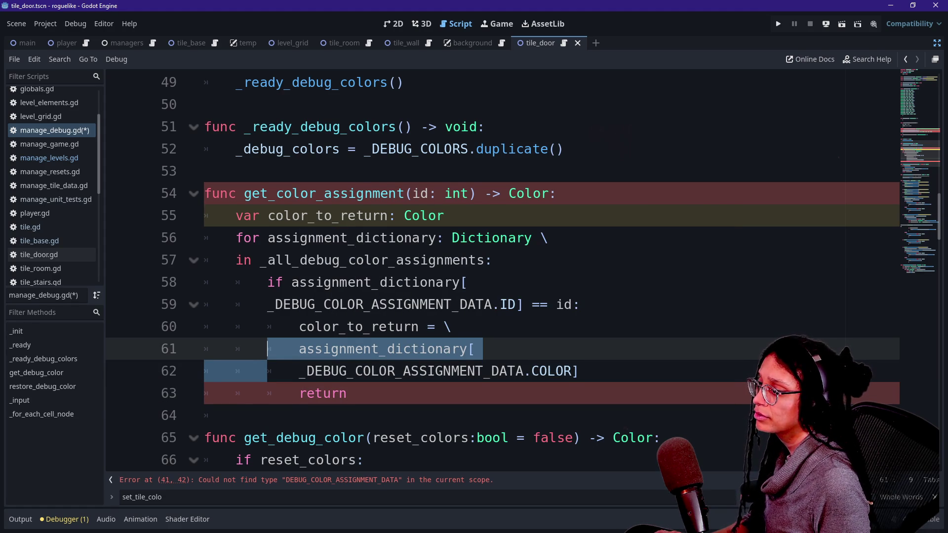
pyautogui.click(261, 480)
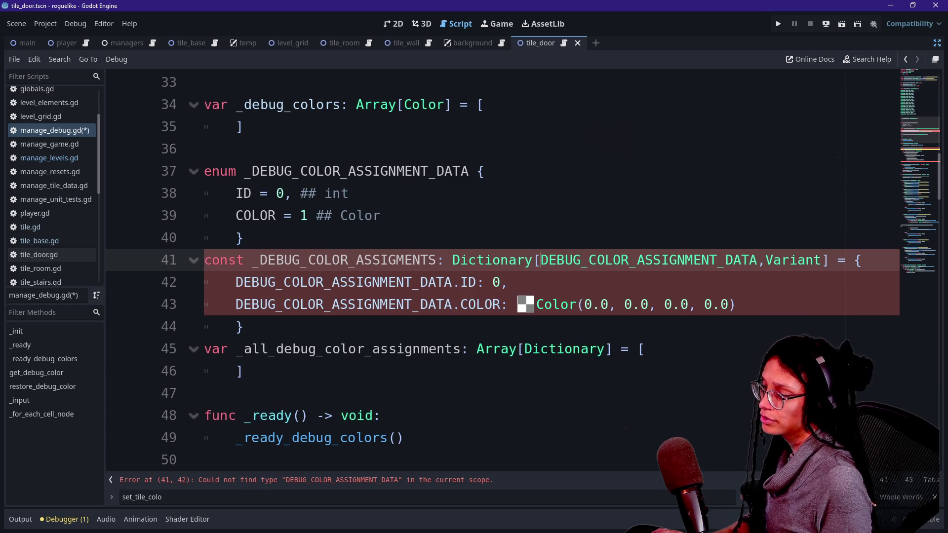
pyautogui.write('_')
pyautogui.scroll(-3, 494, 271)
pyautogui.scroll(2, 494, 272)
pyautogui.scroll(-3, 494, 272)
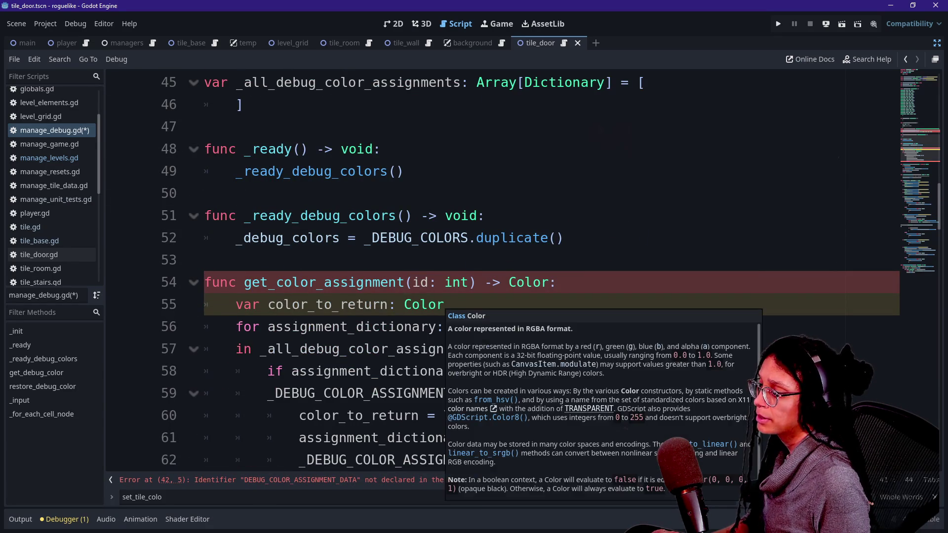
pyautogui.click(354, 484)
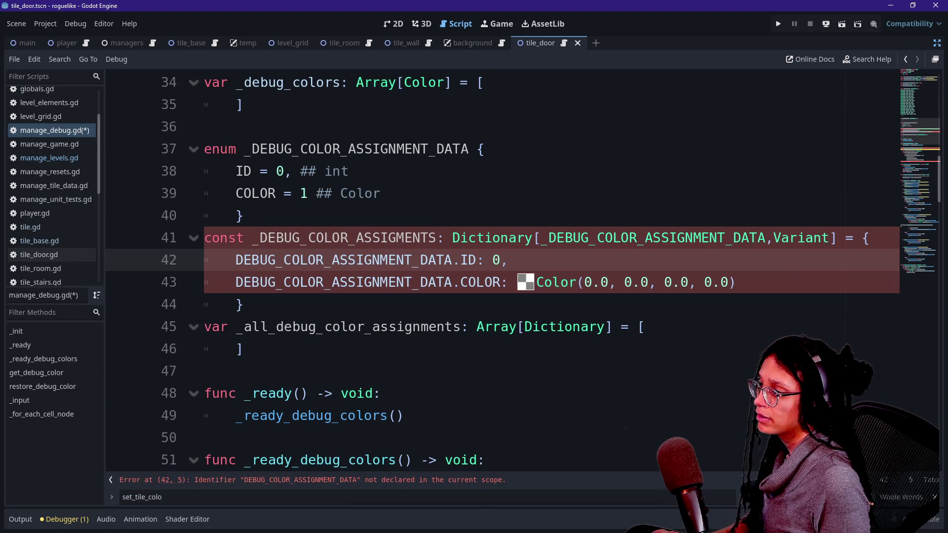
pyautogui.hotkey('shift', 'alt', 'Down')
pyautogui.write('_')
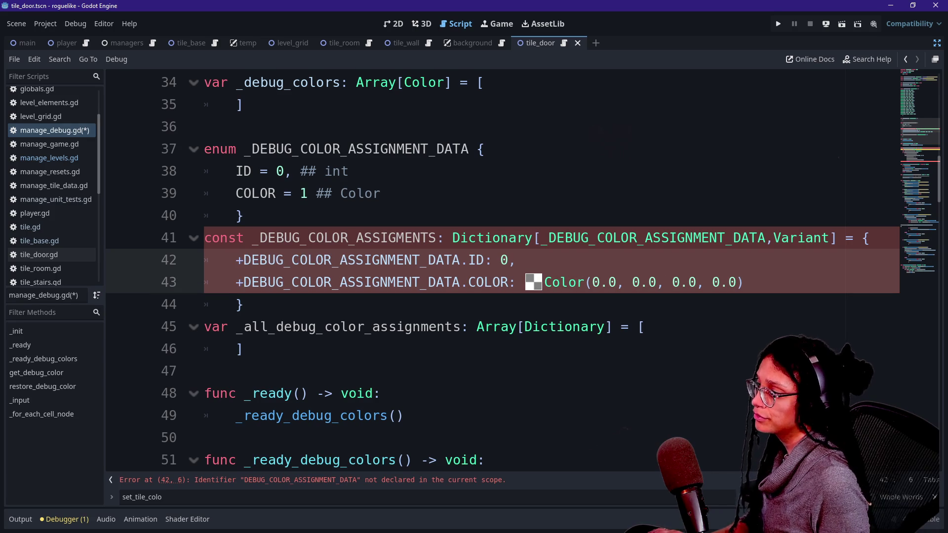
pyautogui.click(204, 371)
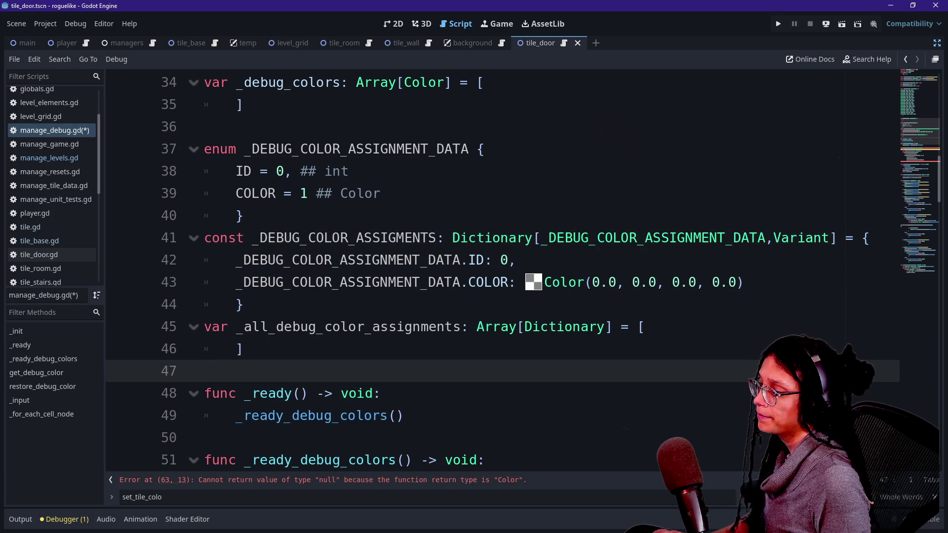
pyautogui.click(371, 482)
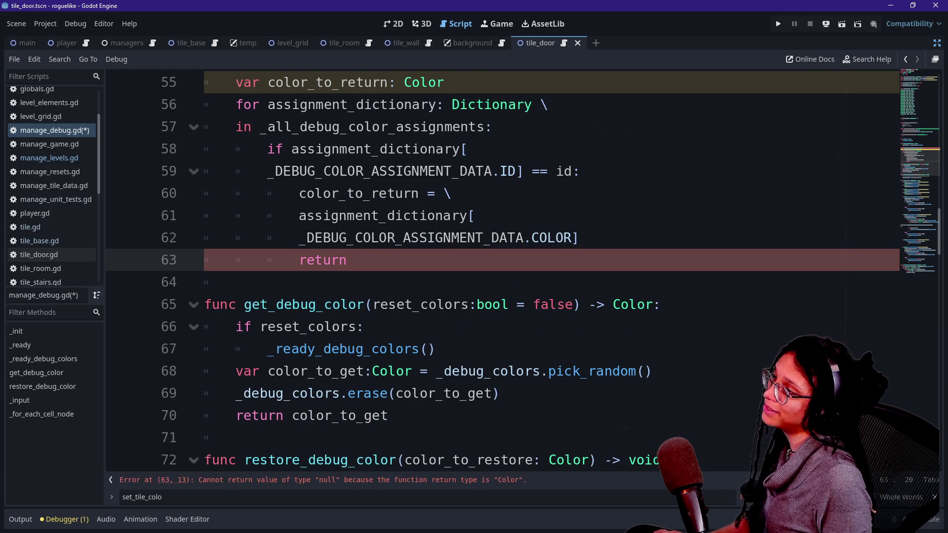
pyautogui.rightClick(410, 263)
pyautogui.press('Escape')
pyautogui.scroll(1, 494, 247)
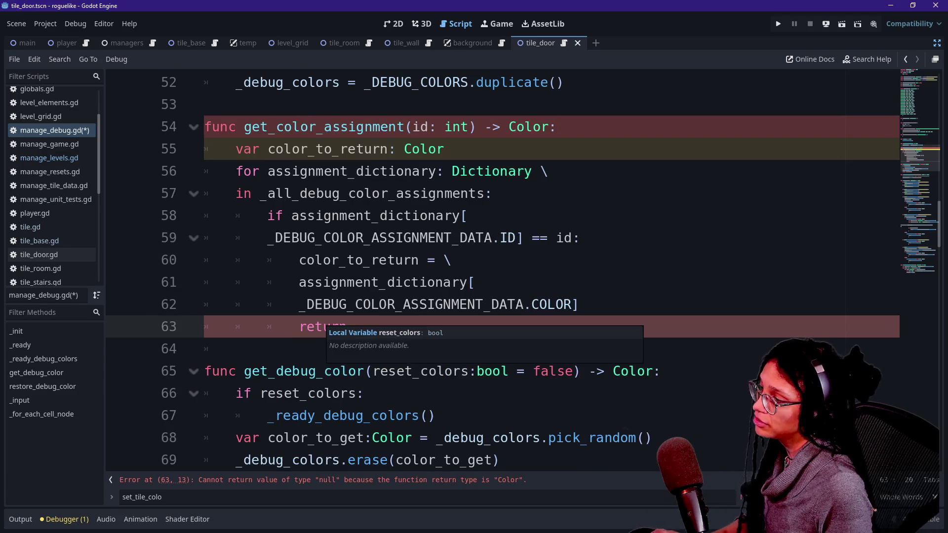
pyautogui.write('color_')
pyautogui.press('Return')
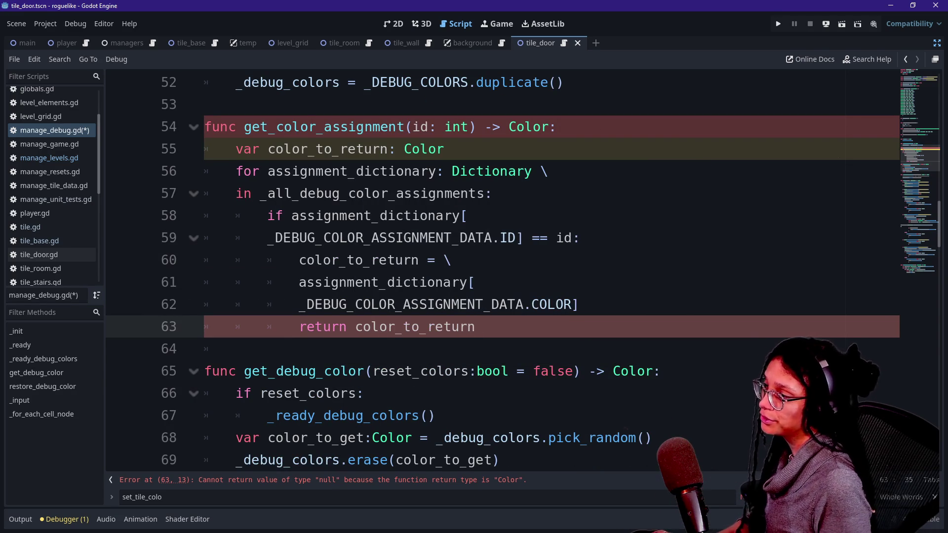
pyautogui.moveTo(299, 260); pyautogui.dragTo(475, 282)
pyautogui.click(578, 304)
pyautogui.moveTo(578, 304); pyautogui.dragTo(419, 305)
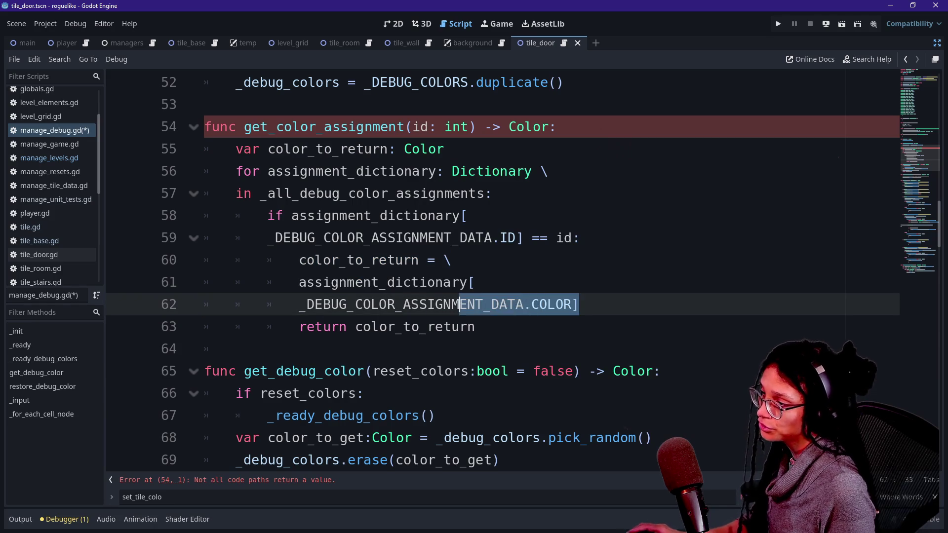
pyautogui.click(475, 326)
pyautogui.press('Return')
pyautogui.write('return ')
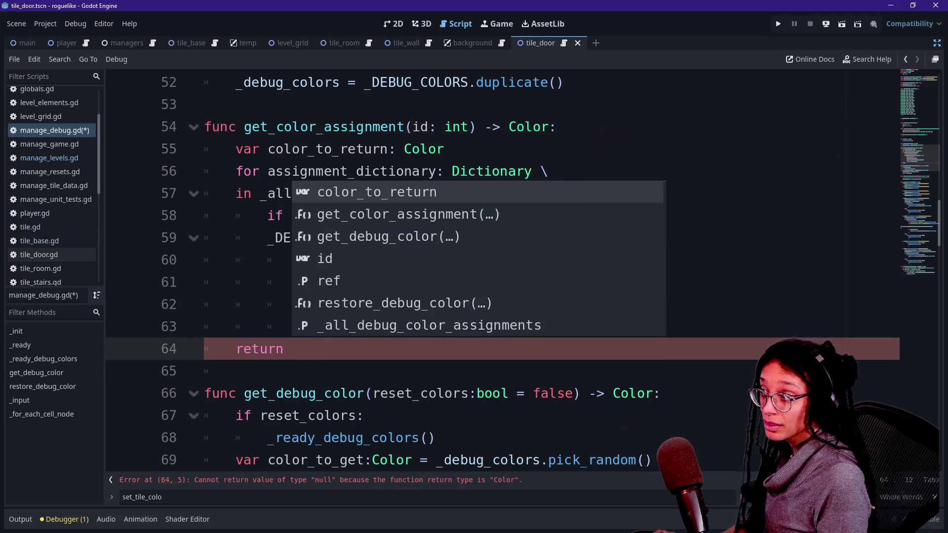
pyautogui.write('col')
pyautogui.press('Return')
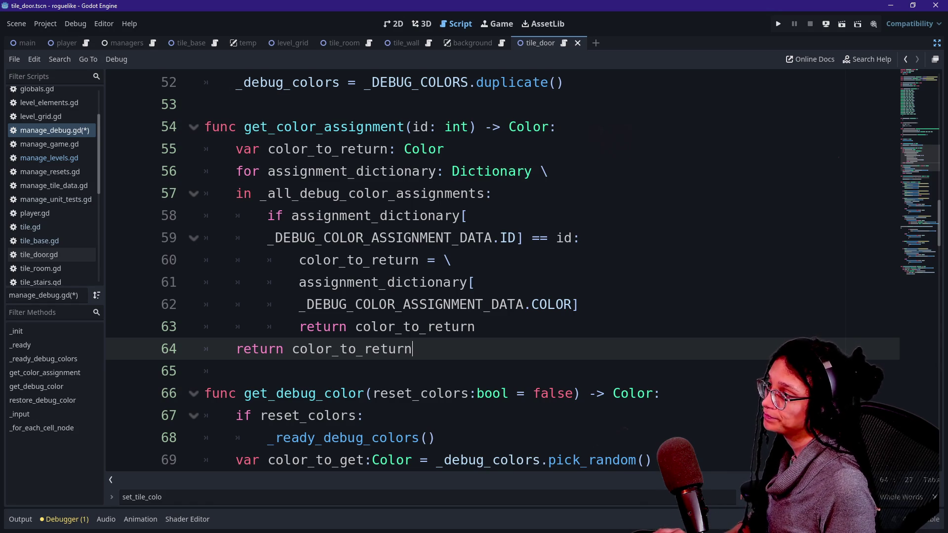
pyautogui.hotkey('ctrl', 's')
pyautogui.click(475, 327)
pyautogui.click(237, 370)
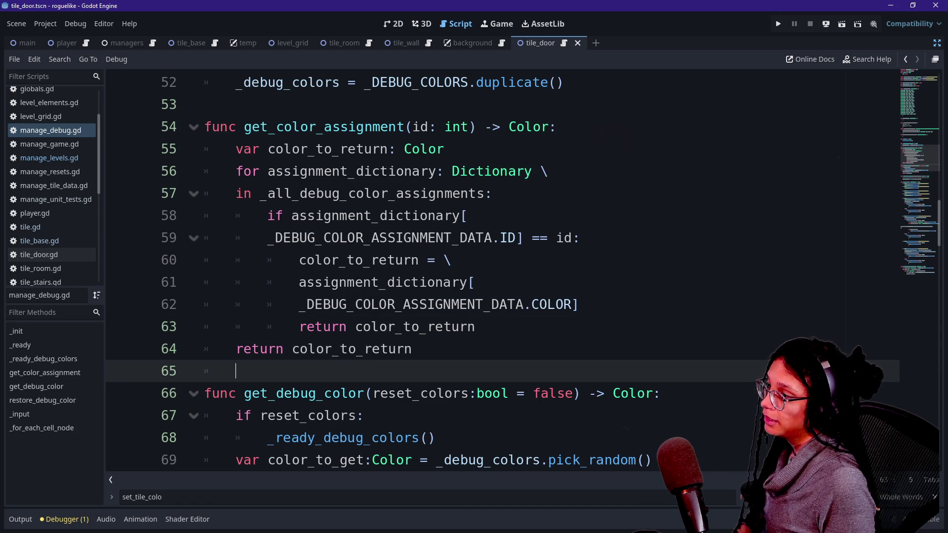
pyautogui.click(413, 349)
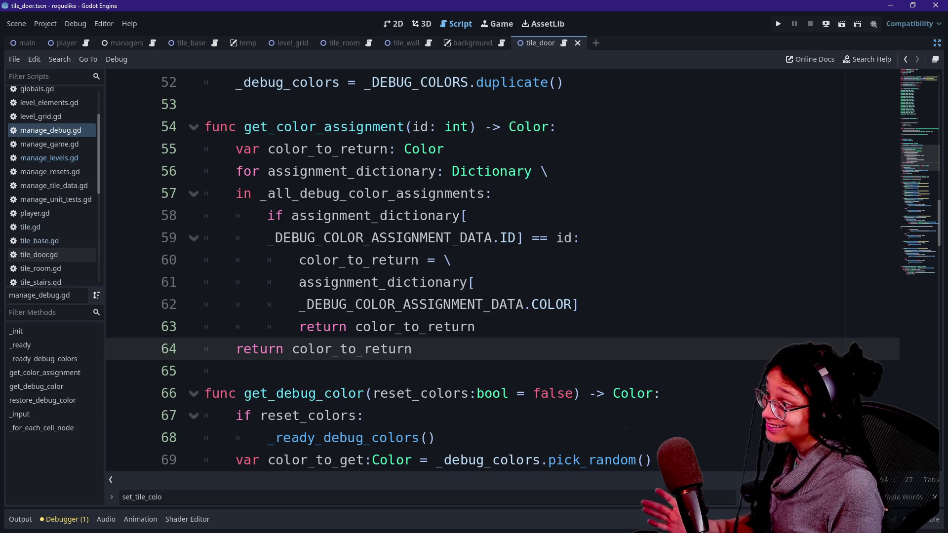
pyautogui.scroll(-3, 494, 271)
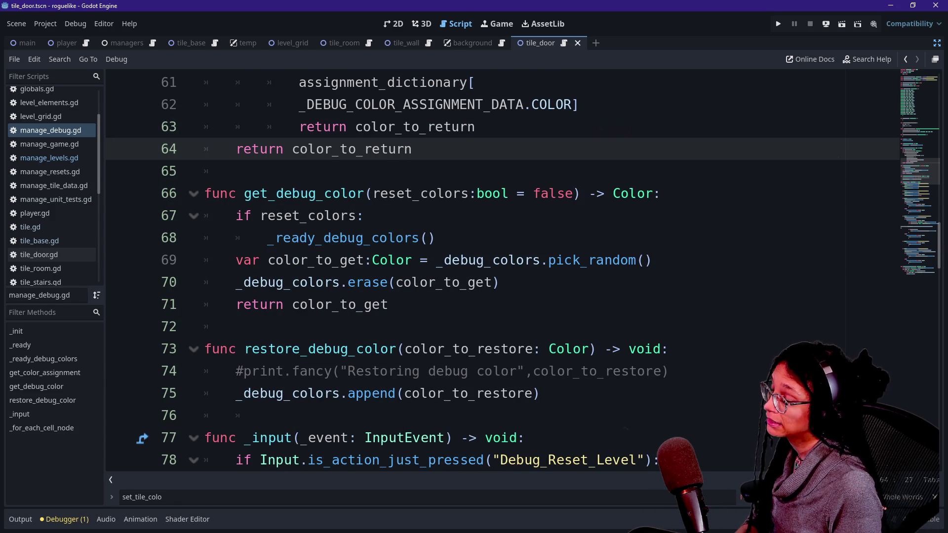
pyautogui.scroll(3, 494, 271)
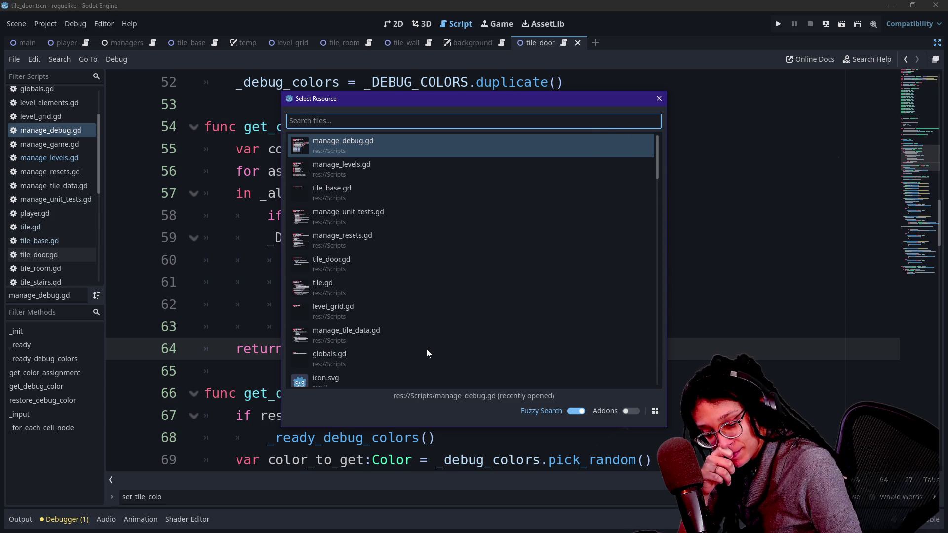
pyautogui.write('tile')
pyautogui.press('BackSpace')
pyautogui.press('BackSpace')
pyautogui.press('BackSpace')
pyautogui.write('tile')
pyautogui.press('Return')
pyautogui.moveTo(235, 193); pyautogui.dragTo(326, 238)
pyautogui.click(420, 305)
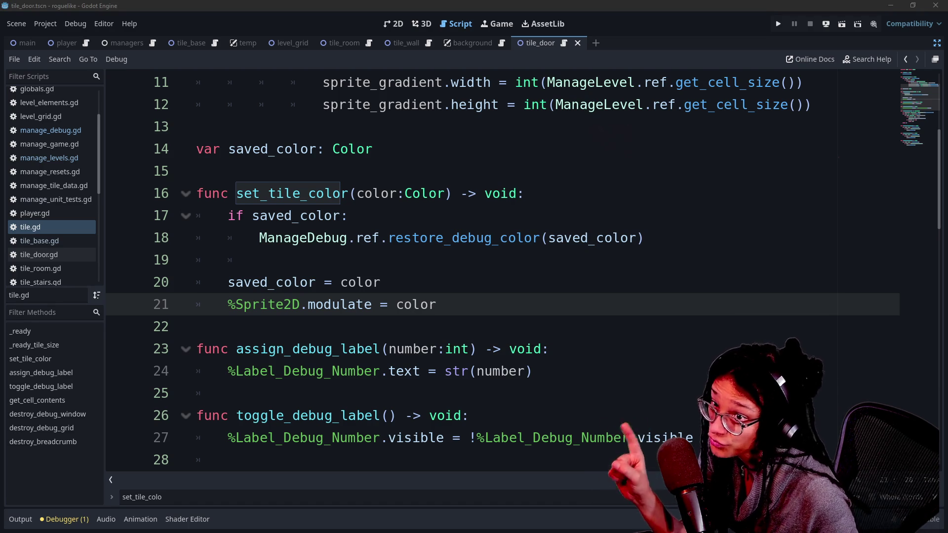
pyautogui.moveTo(198, 237); pyautogui.dragTo(378, 282)
pyautogui.click(378, 283)
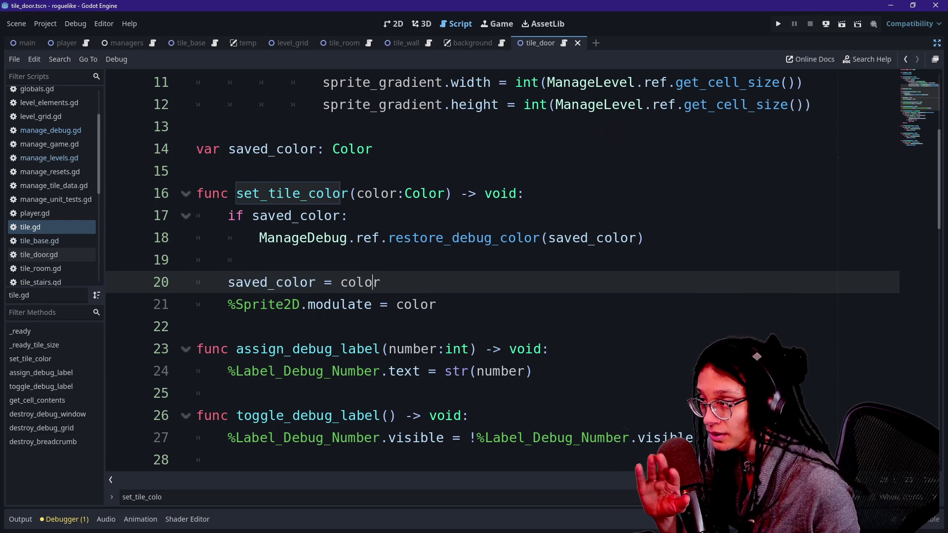
pyautogui.click(357, 193)
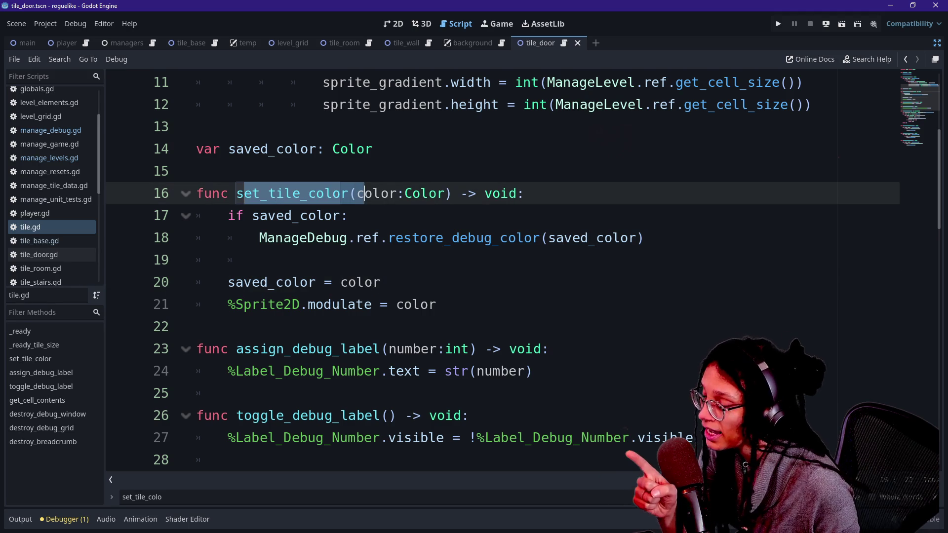
pyautogui.click(370, 238)
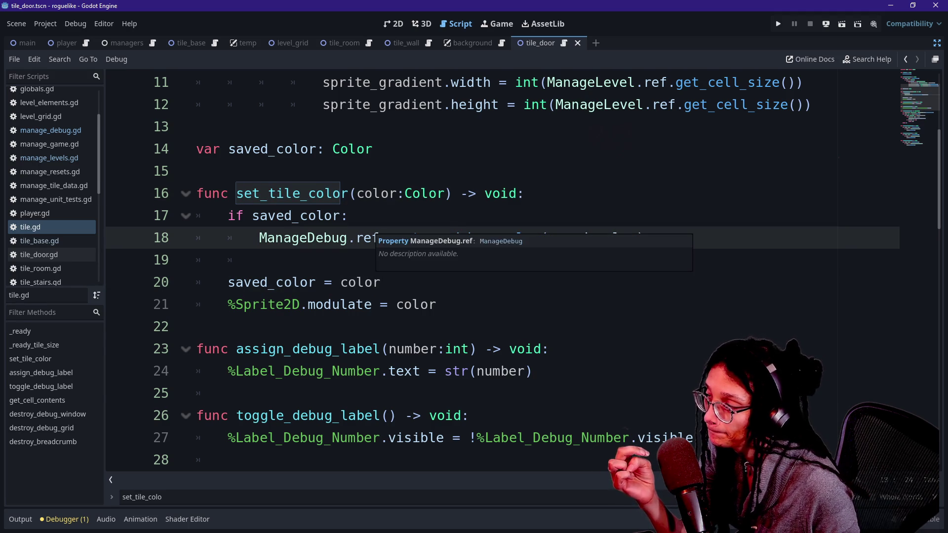
pyautogui.click(347, 193)
pyautogui.click(197, 326)
pyautogui.moveTo(381, 282); pyautogui.dragTo(497, 238)
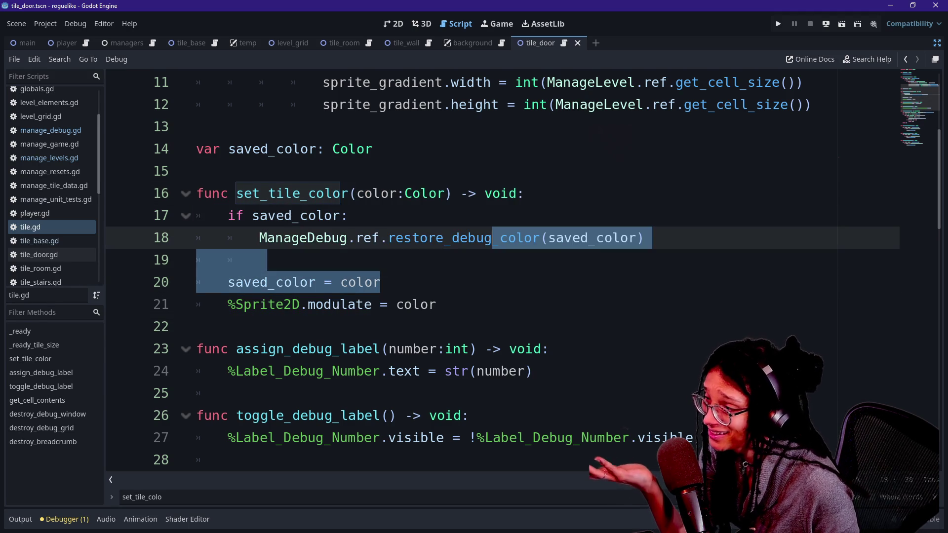
pyautogui.click(197, 171)
pyautogui.click(496, 193)
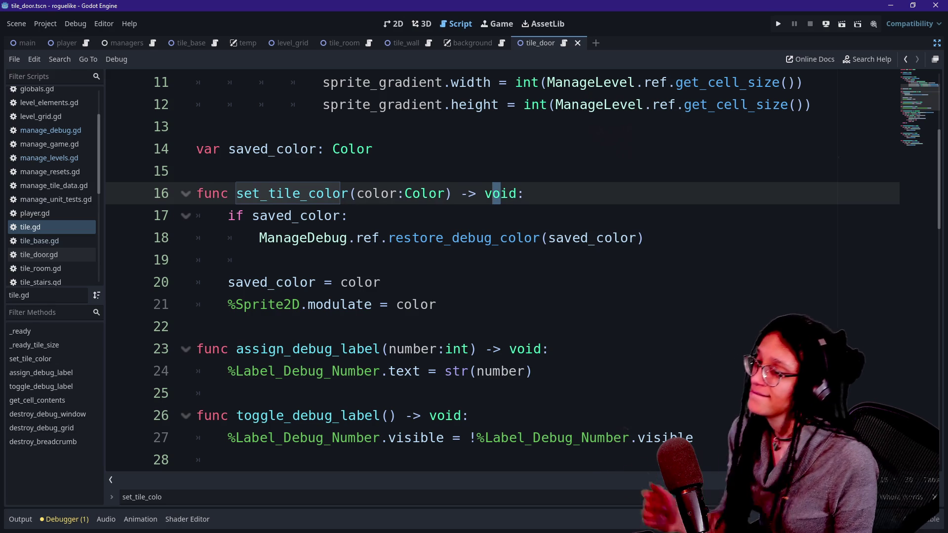
pyautogui.click(517, 157)
pyautogui.hotkey('shift', 'alt', 'o')
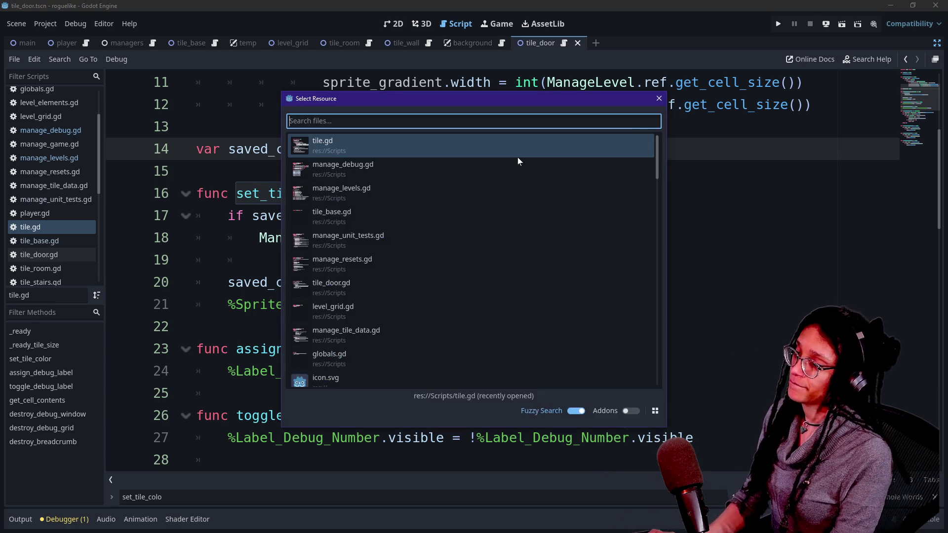
pyautogui.press('Down')
pyautogui.press('Return')
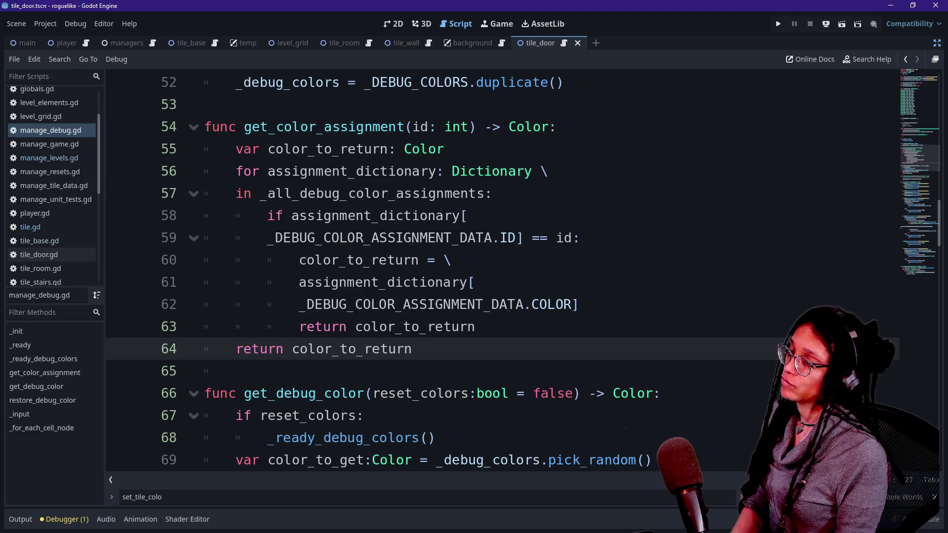
# Add blank lines after get_color_assignment and begin 'func set_color_assignment(id' above get_debug_color
pyautogui.press('Down')
pyautogui.press('Return')
pyautogui.press('Return')
pyautogui.press('Up')
pyautogui.write('s')
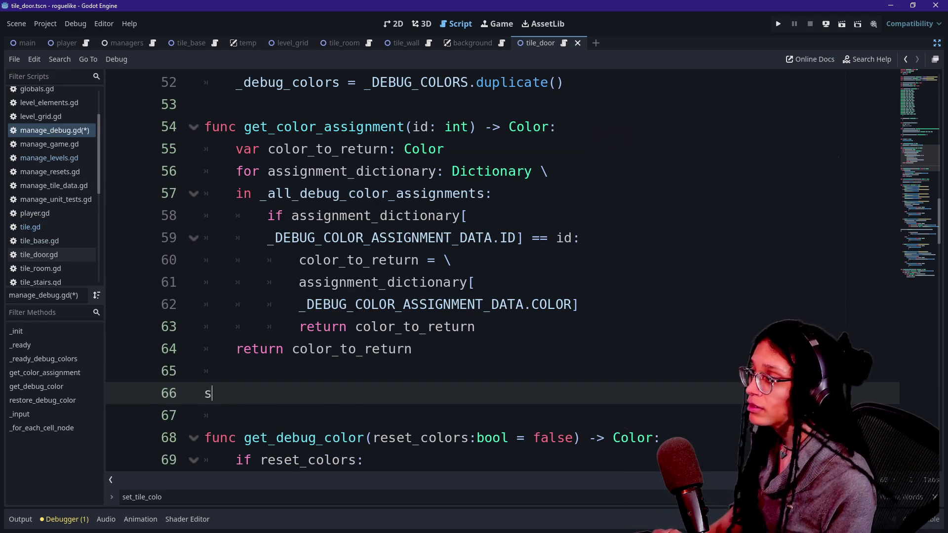
pyautogui.press('BackSpace')
pyautogui.write('func set_color_assignmen')
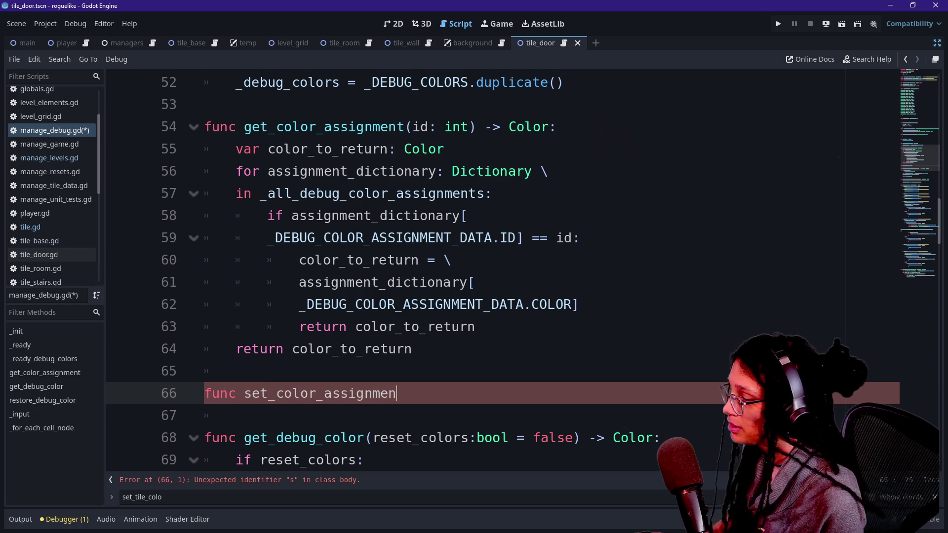
pyautogui.write('t(')
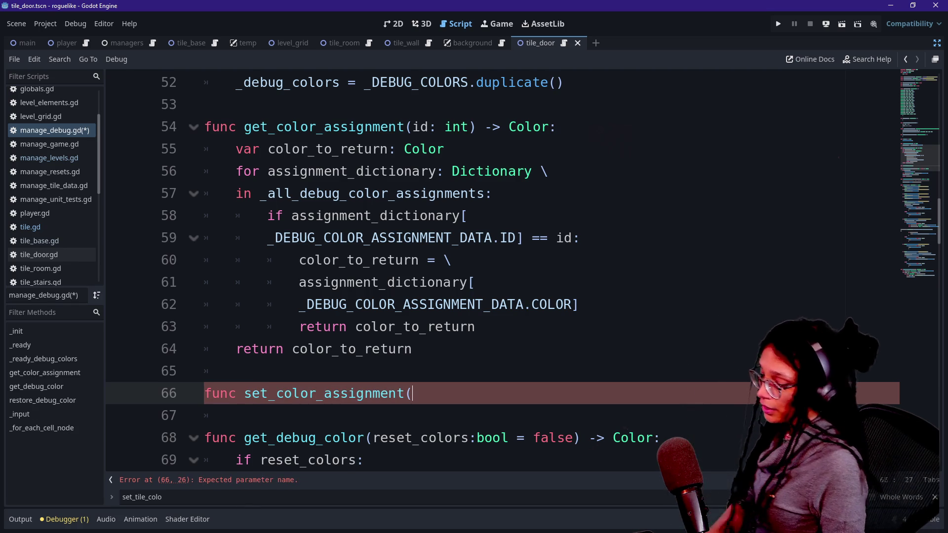
pyautogui.write('id')
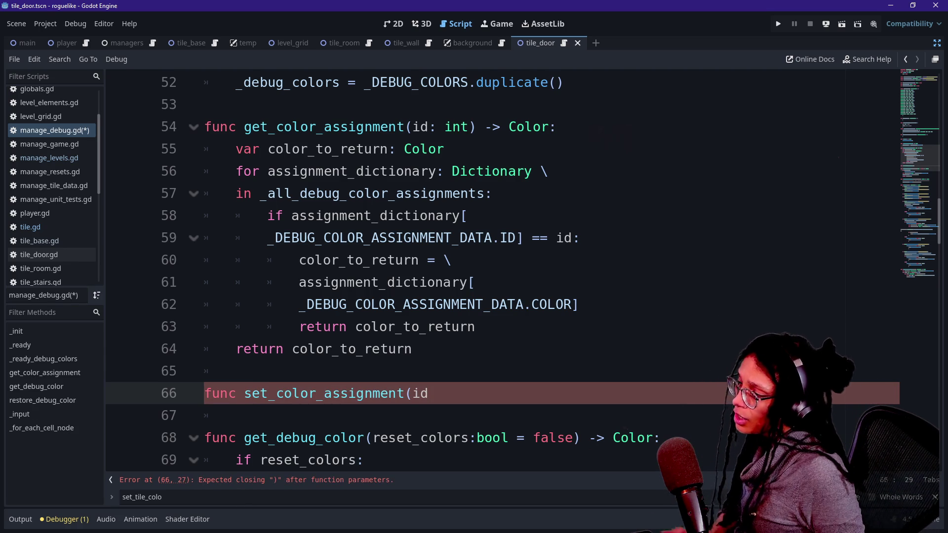
pyautogui.scroll(2, 375, 272)
pyautogui.scroll(-3, 375, 272)
pyautogui.click(268, 371)
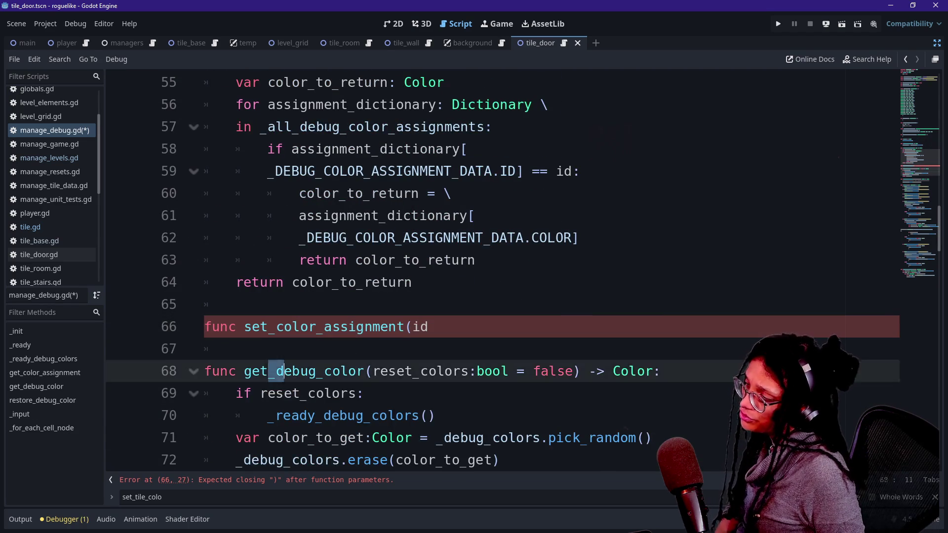
pyautogui.click(371, 416)
pyautogui.moveTo(428, 327); pyautogui.dragTo(236, 304)
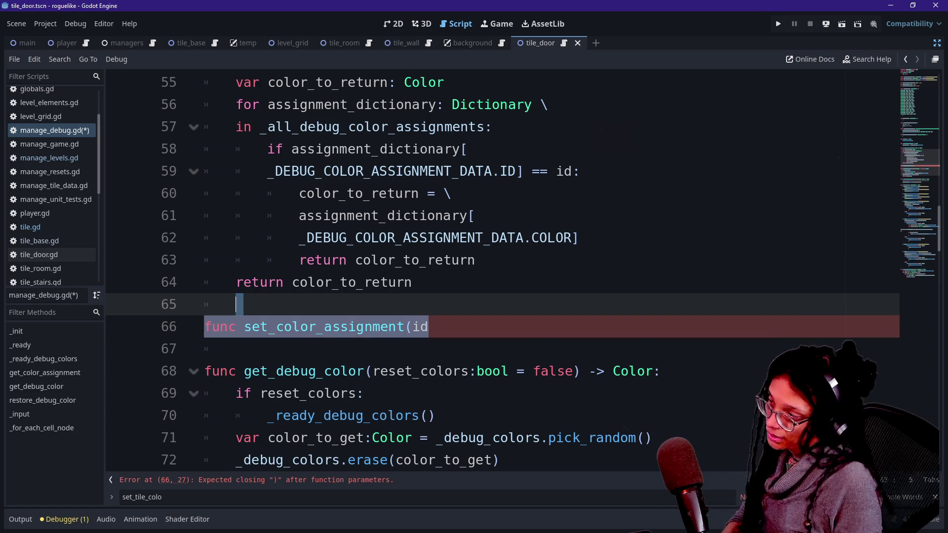
# Delete the set_color_assignment stub and add an 'id: int,' first parameter to get_debug_color
pyautogui.press('BackSpace')
pyautogui.press('BackSpace')
pyautogui.moveTo(240, 305); pyautogui.dragTo(374, 394)
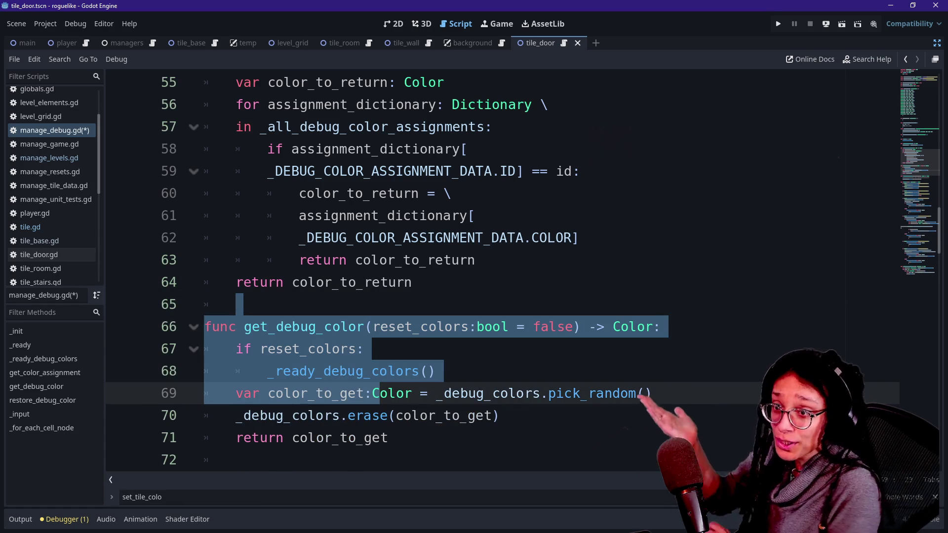
pyautogui.moveTo(375, 414)
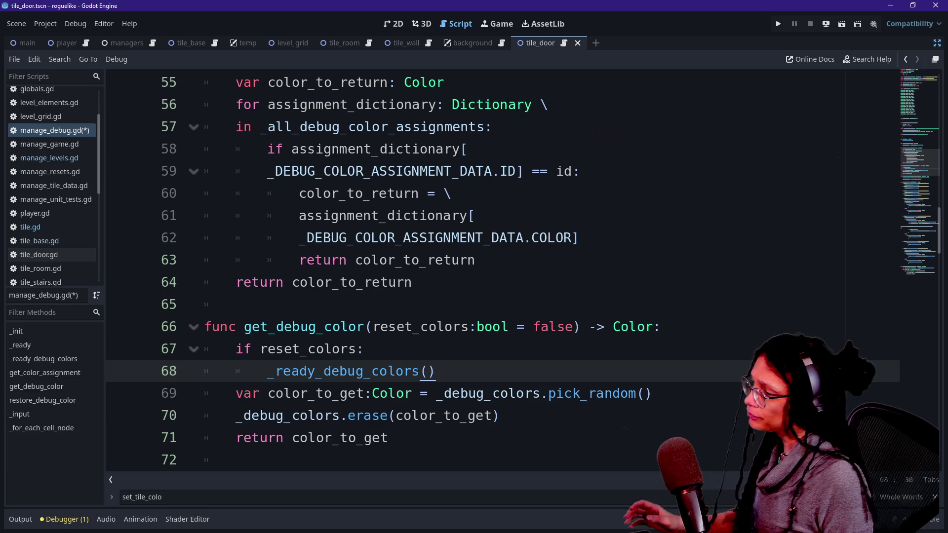
pyautogui.click(360, 327)
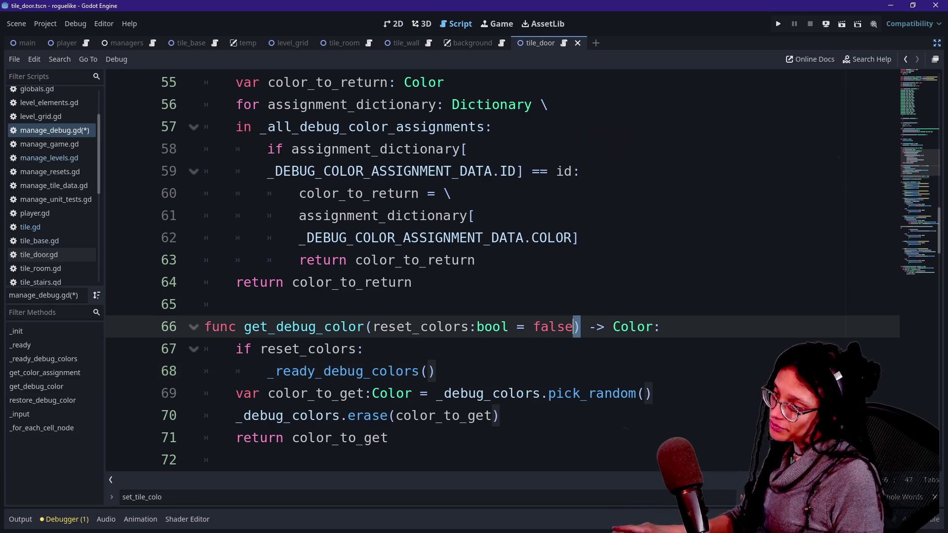
pyautogui.click(373, 326)
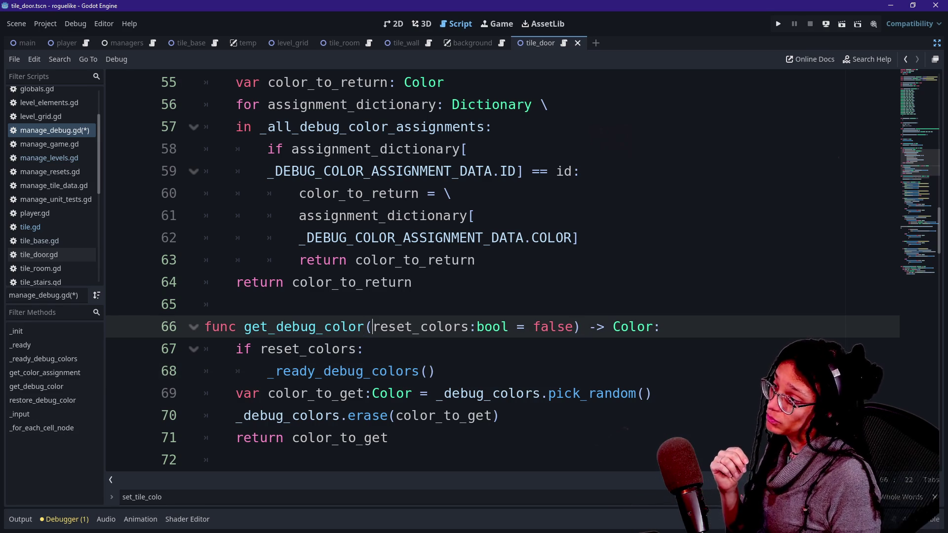
pyautogui.write('id: ')
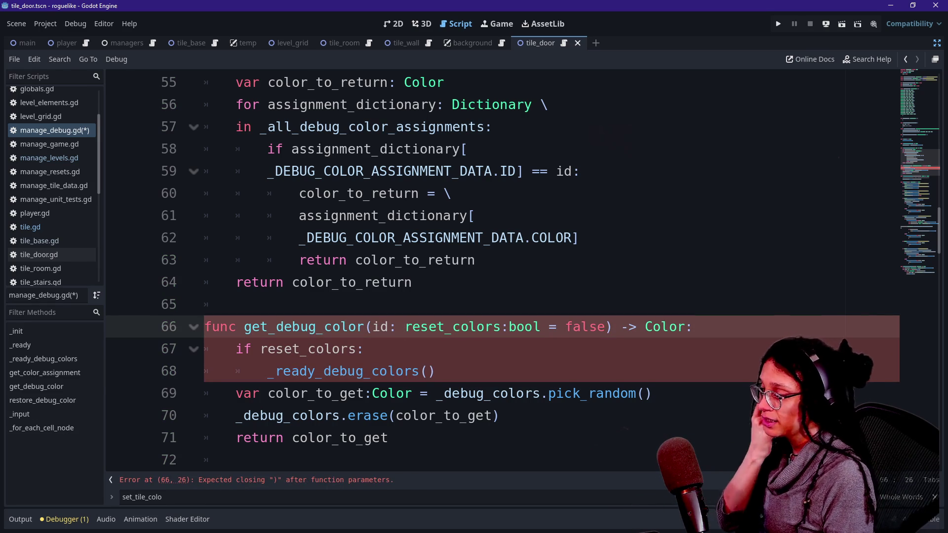
pyautogui.write('int,')
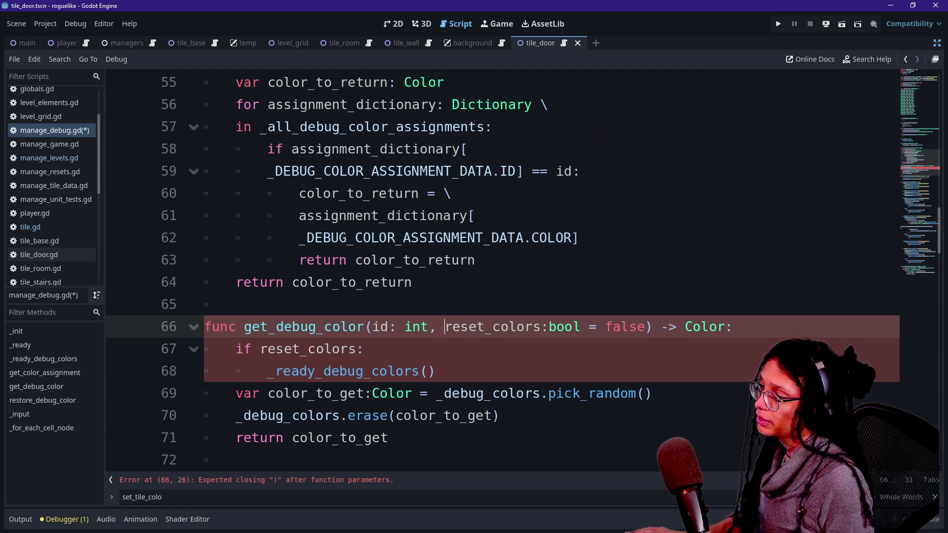
# Search all scripts for get_debug_color and open its call in manage_resets.gd
pyautogui.hotkey('ctrl', 'shift', 'f')
pyautogui.write('get_debug_color')
pyautogui.press('Return')
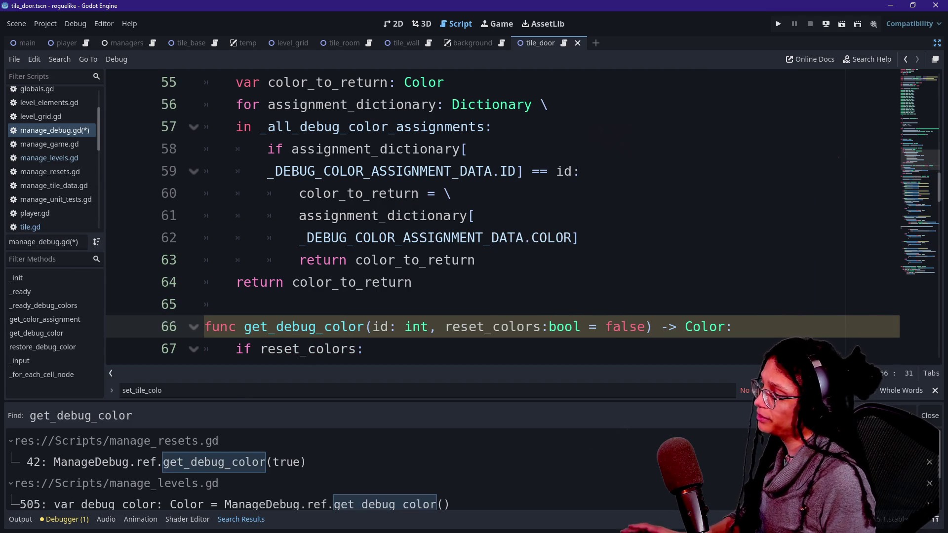
pyautogui.moveTo(233, 402)
pyautogui.mouseDown()
pyautogui.moveTo(248, 214)
pyautogui.moveTo(242, 242)
pyautogui.mouseUp()
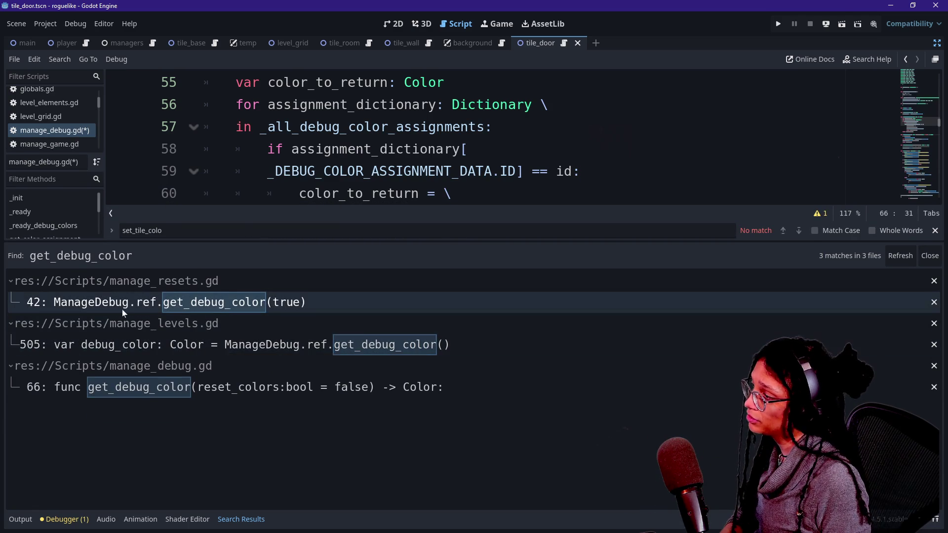
pyautogui.click(106, 305)
pyautogui.moveTo(269, 242)
pyautogui.mouseDown()
pyautogui.moveTo(267, 367)
pyautogui.moveTo(250, 307)
pyautogui.moveTo(249, 381)
pyautogui.mouseUp()
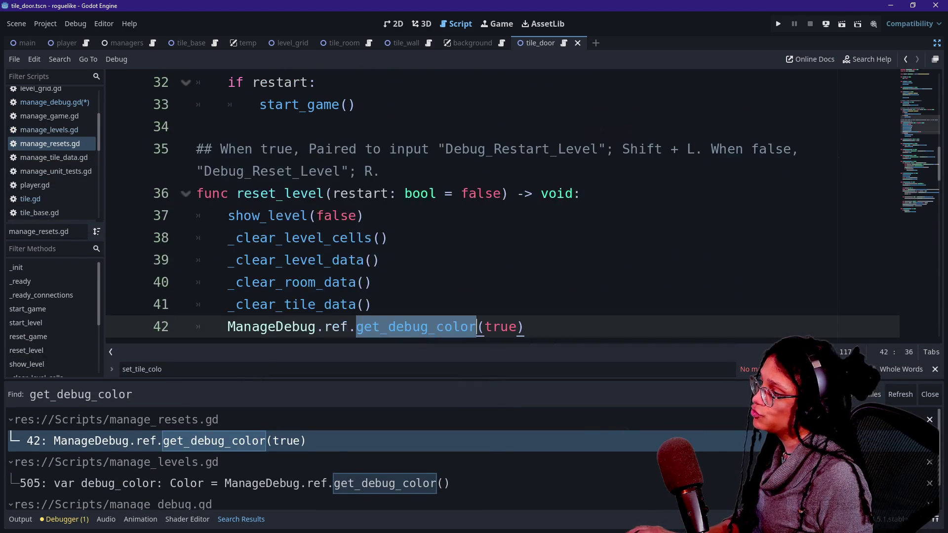